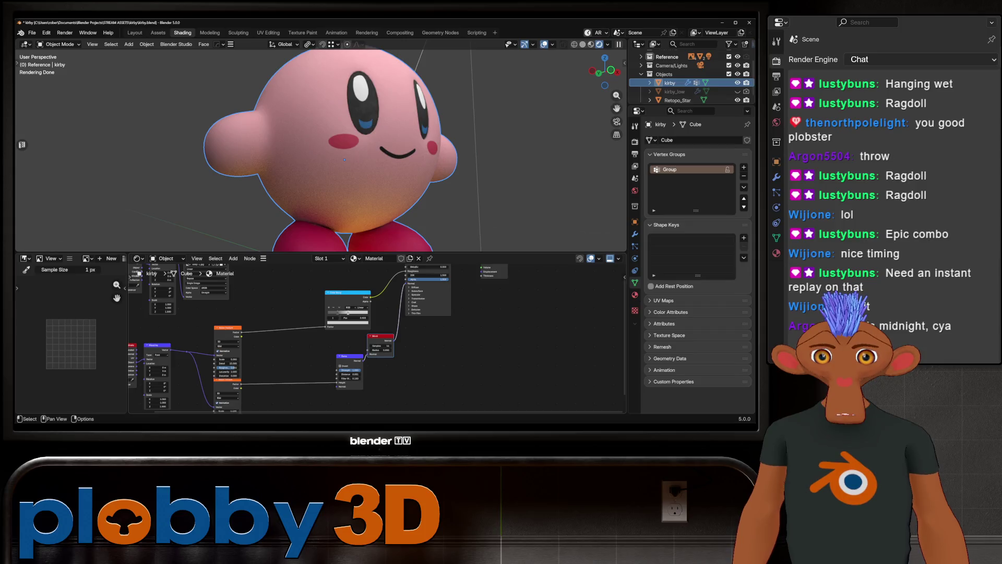
scroll(337, 321, up, 2)
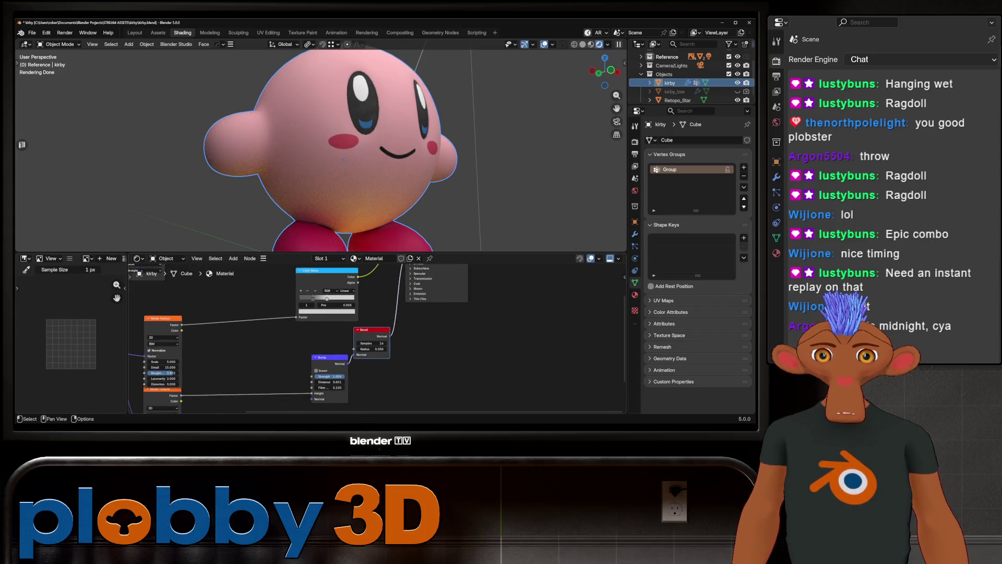
Reduce the Bevel node's radius to 0.013 and then to 0.007
double_click(372, 347)
text(0.013)
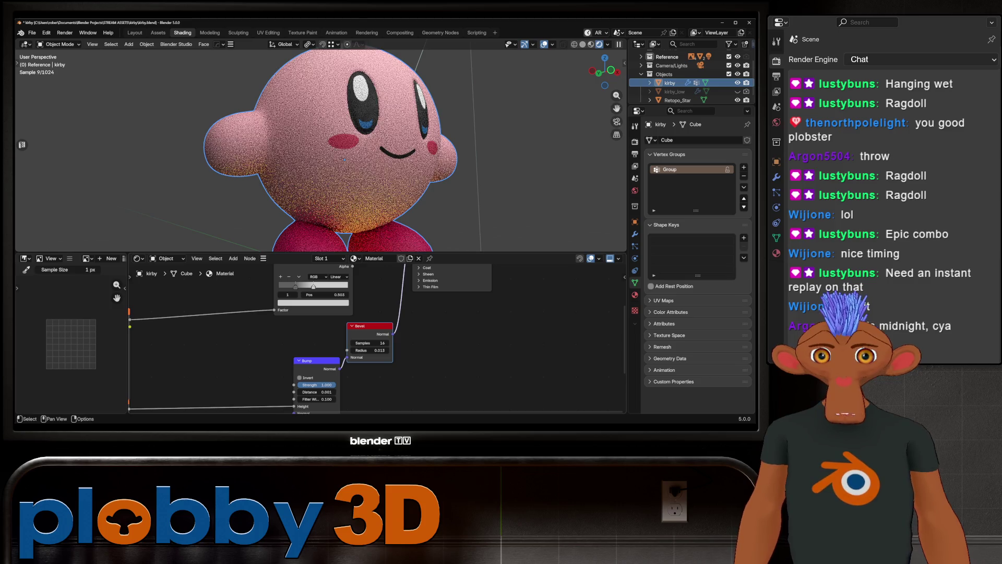
key(Return)
double_click(372, 350)
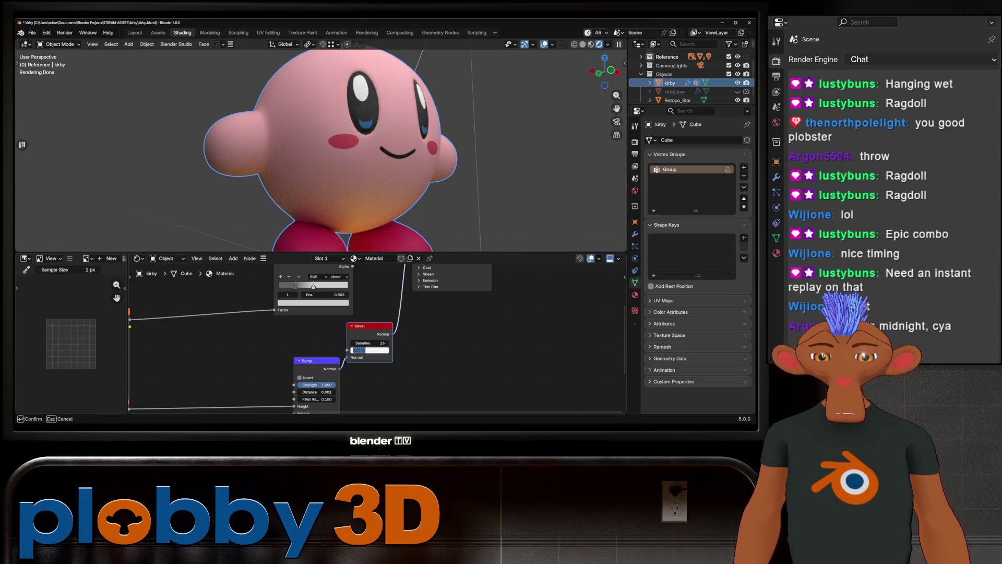
text(0.007)
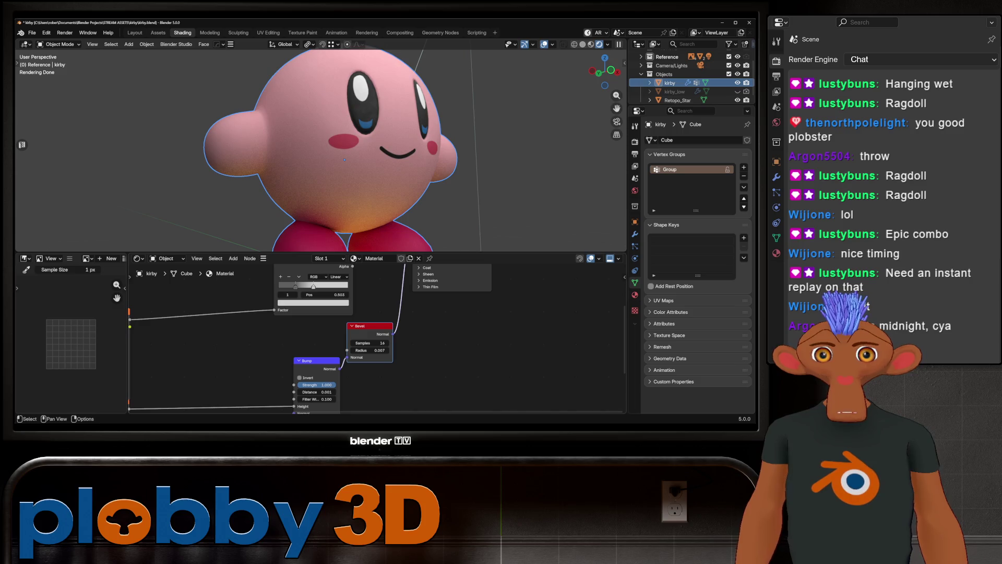
key(Return)
Move the Color Ramp node further left in Kirby's shader graph
middle_drag(392, 149, 313, 149)
scroll(384, 337, up, 2)
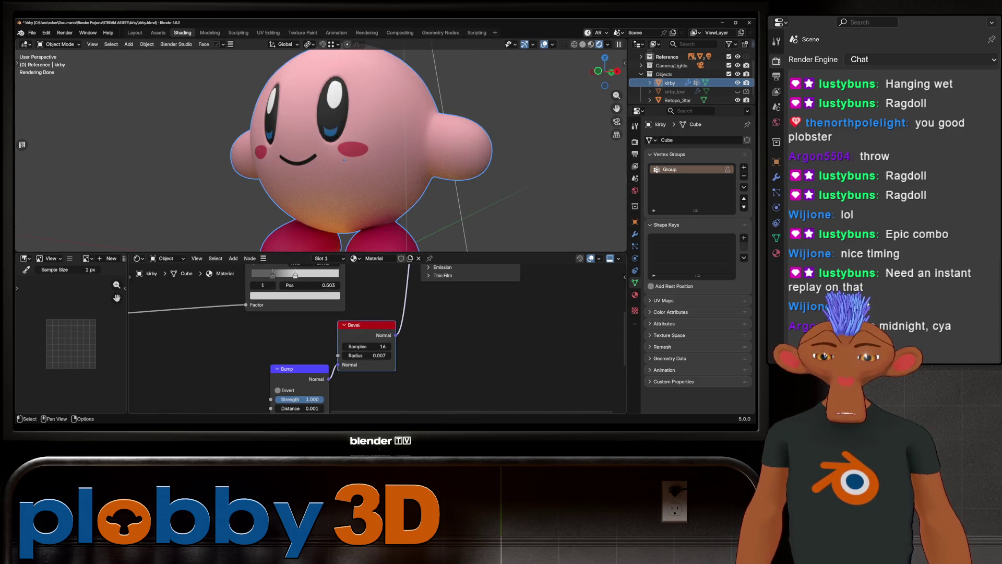
scroll(384, 337, down, 2)
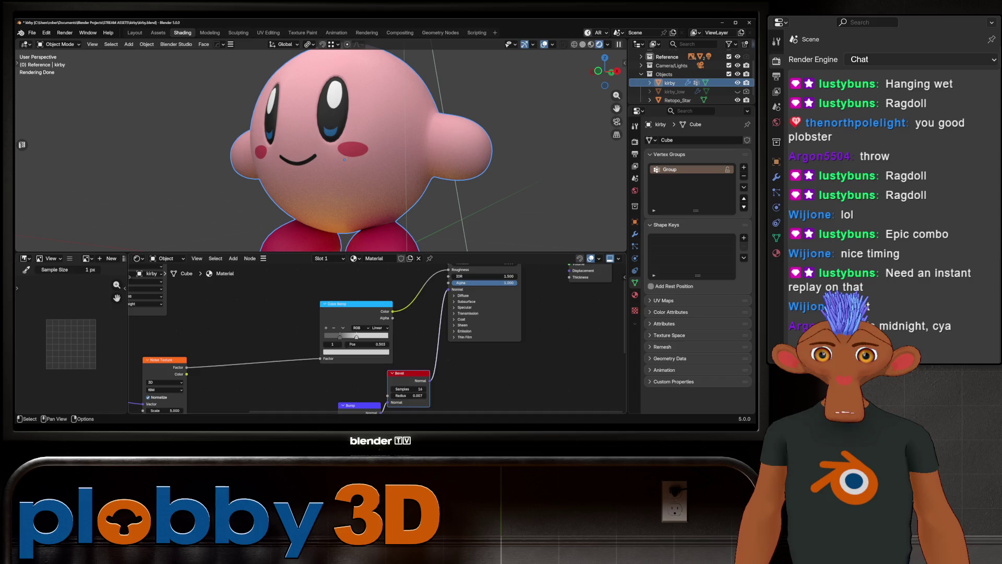
middle_drag(352, 337, 407, 376)
drag(408, 350, 346, 354)
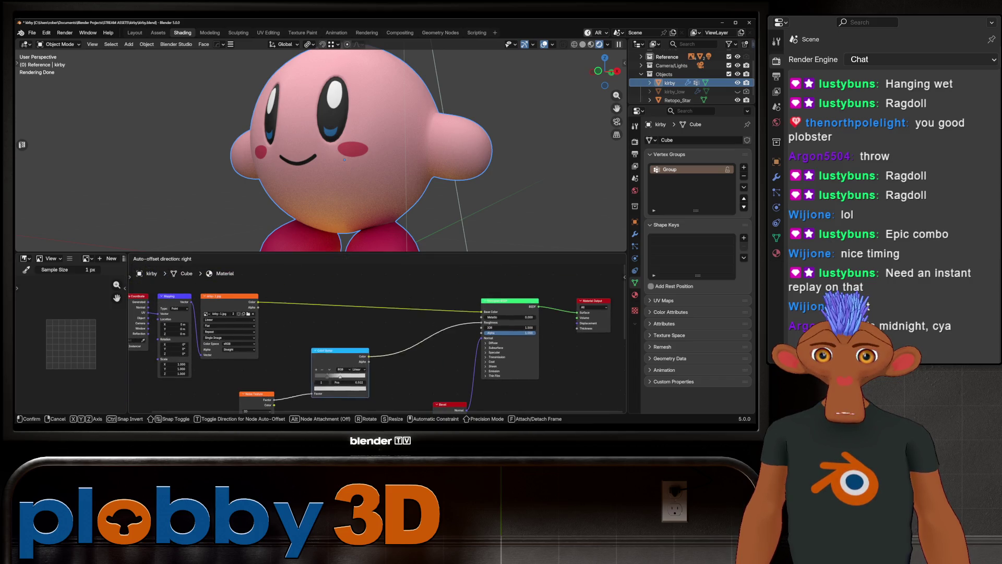
scroll(353, 353, down, 2)
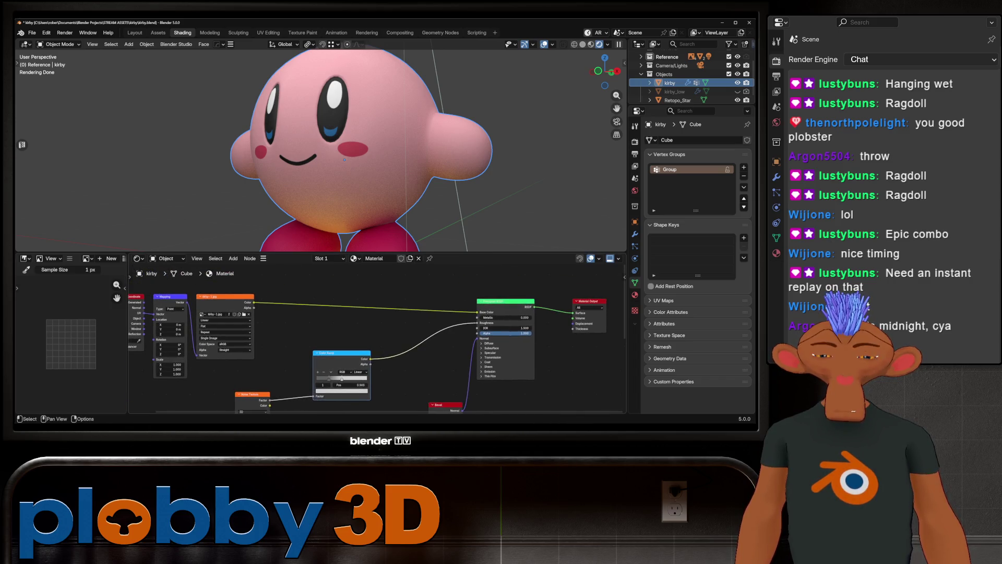
Add a Multiply colour mix node with a new Color Ramp linked into its input
key(shift+a)
text(multipl)
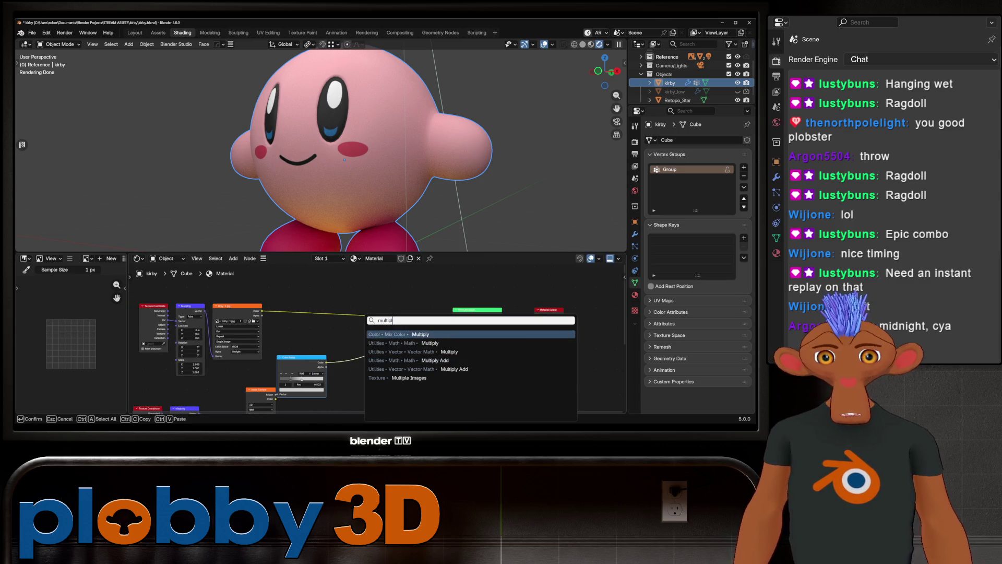
key(Return)
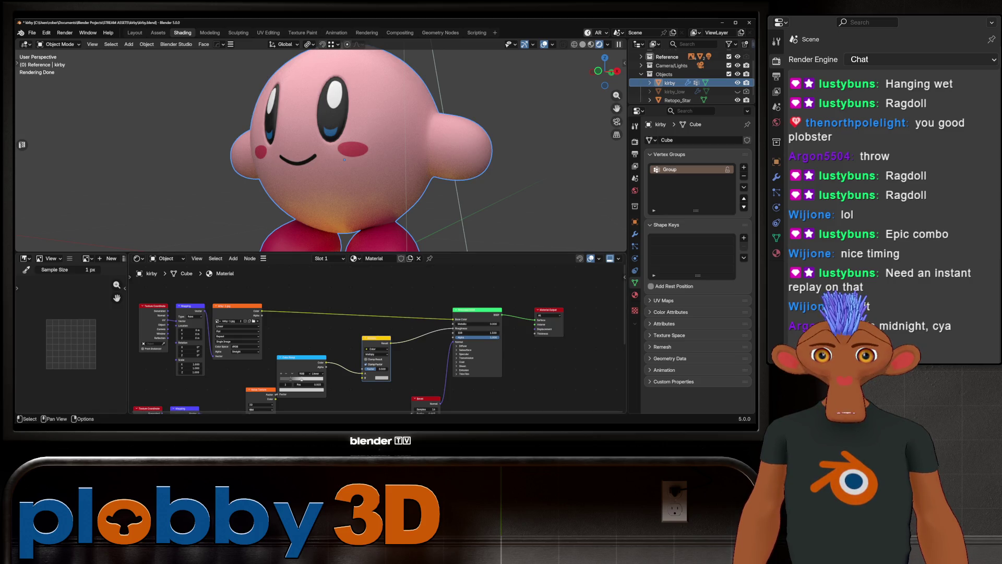
key(shift+a)
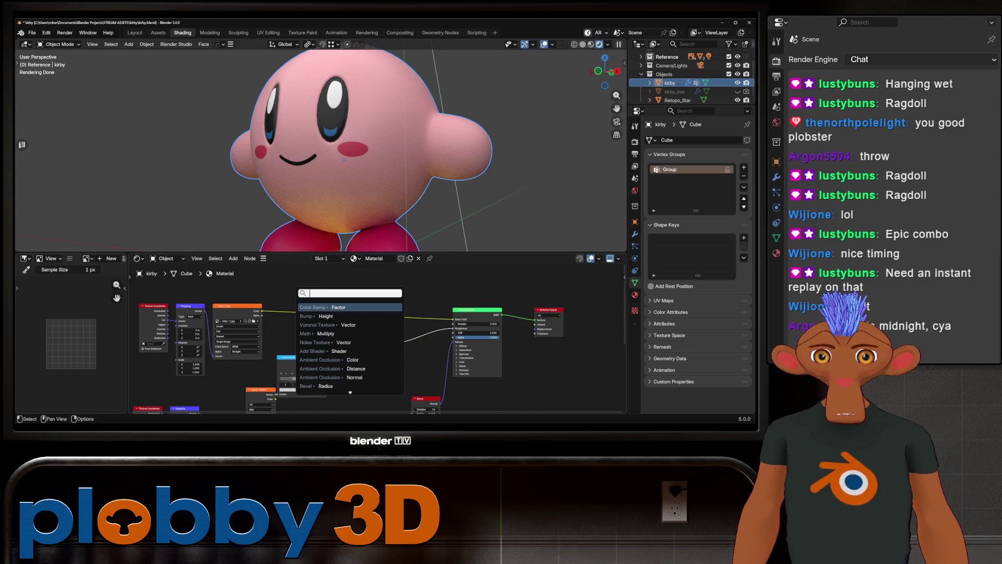
click(323, 307)
scroll(337, 345, down, 3)
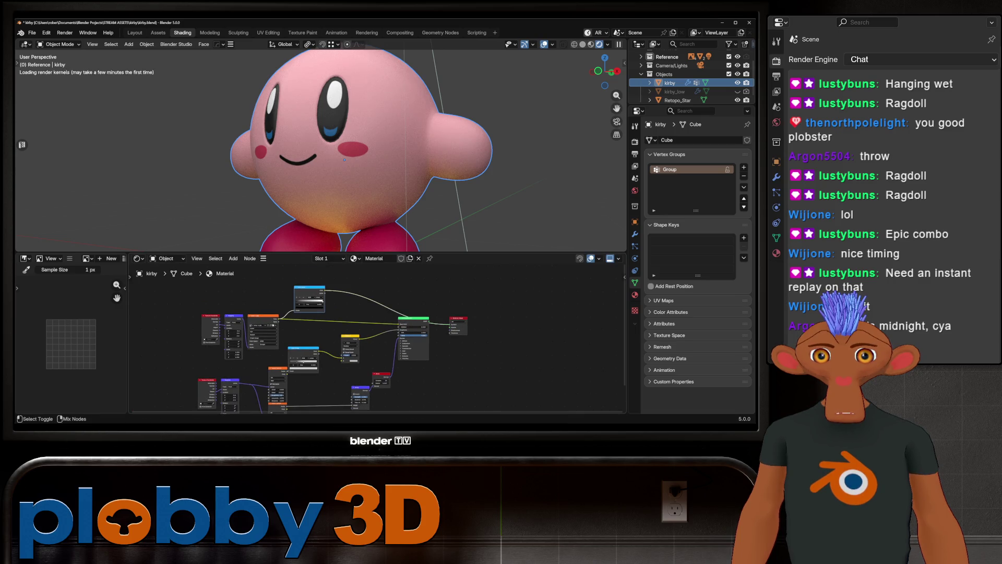
scroll(337, 344, up, 1)
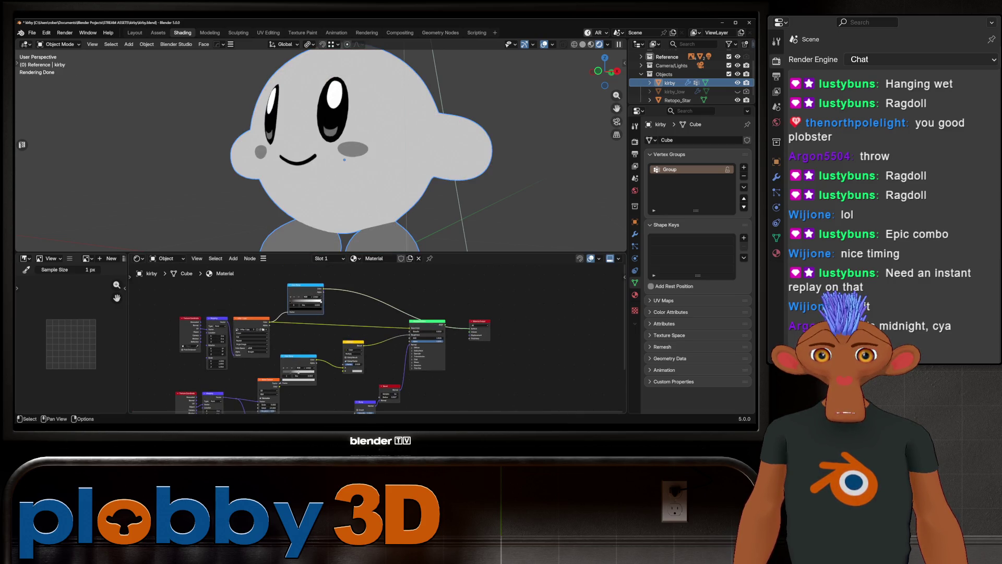
Wire the new Color Ramp through the Multiply mix into Principled BSDF Base Color, restoring Kirby's pink material
drag(326, 296, 347, 370)
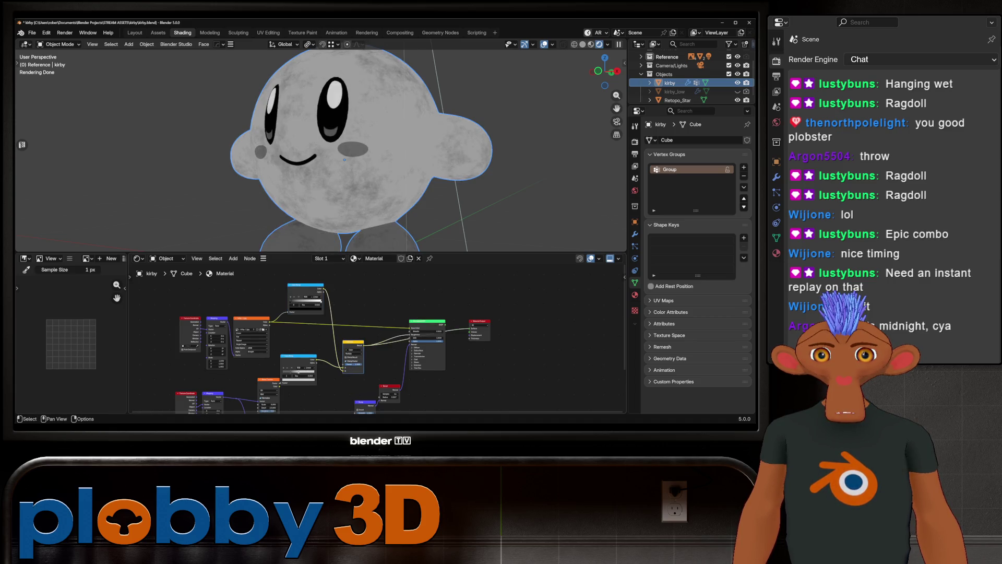
middle_drag(353, 149, 391, 156)
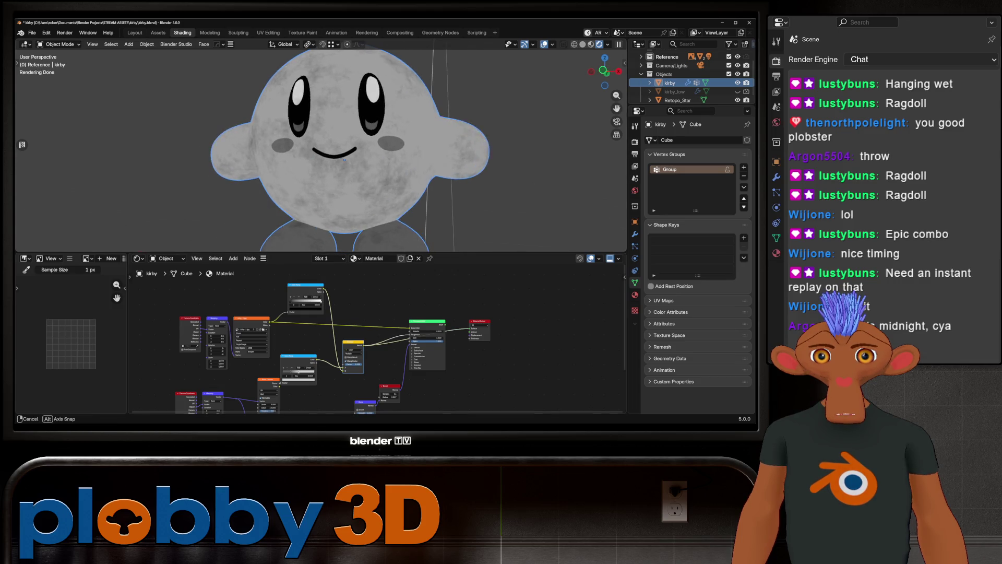
scroll(376, 157, up, 4)
scroll(360, 208, down, 3)
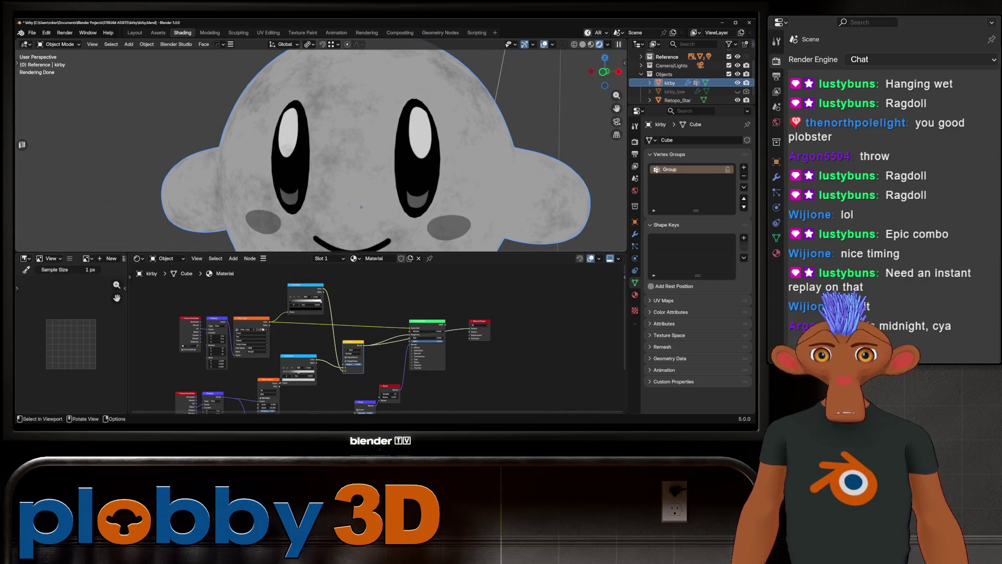
middle_drag(360, 196, 339, 176)
scroll(339, 175, down, 3)
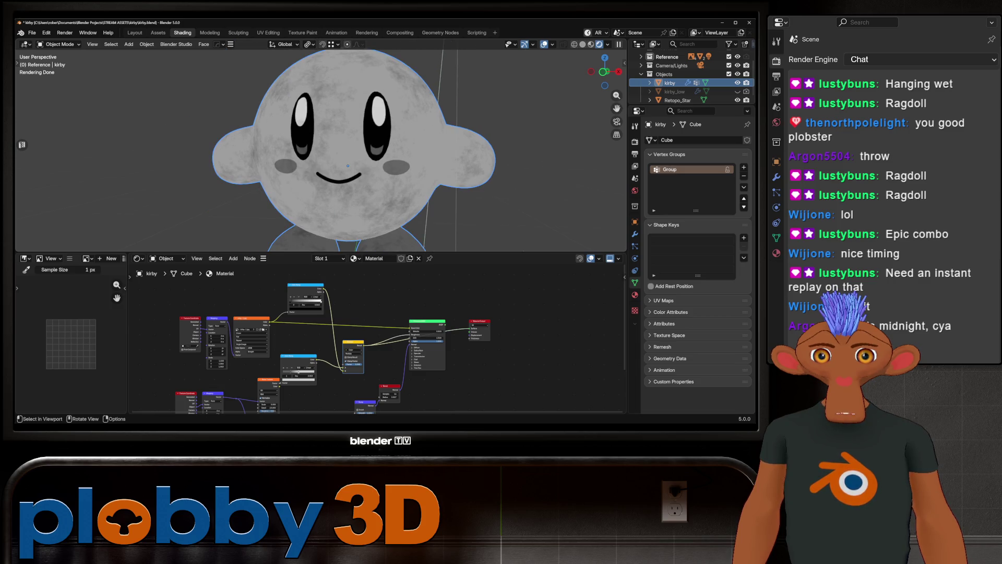
scroll(348, 166, up, 2)
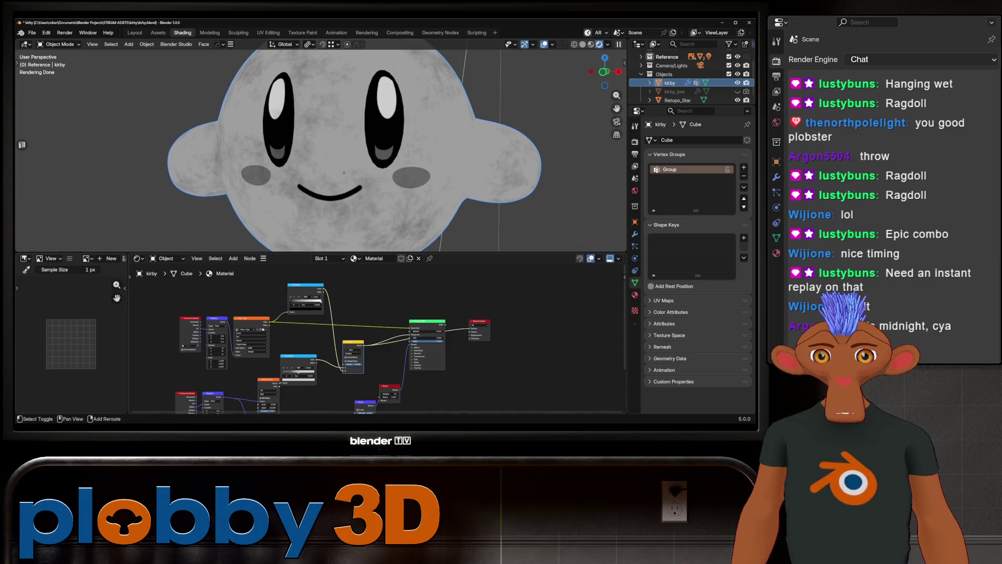
drag(250, 338, 267, 337)
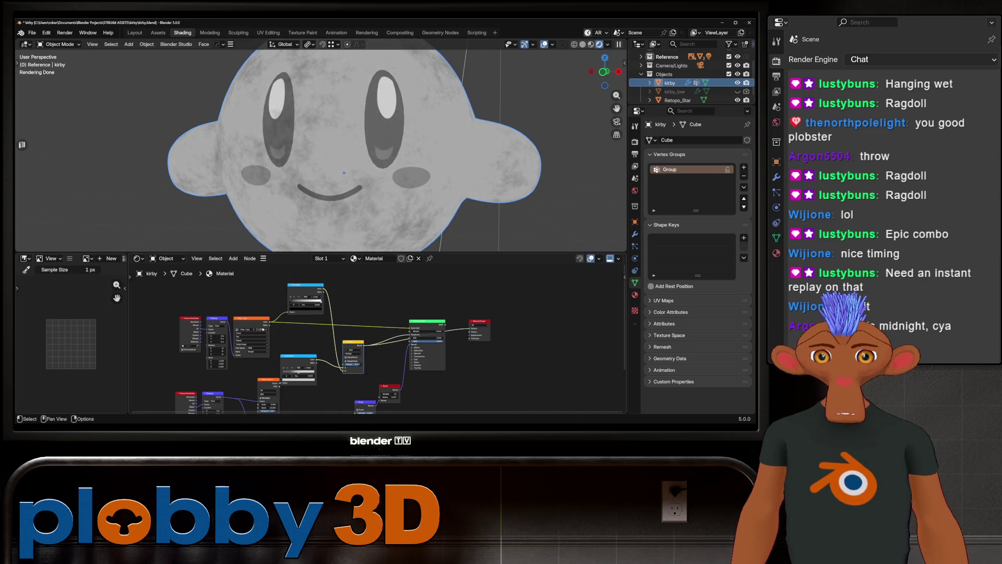
scroll(337, 345, up, 2)
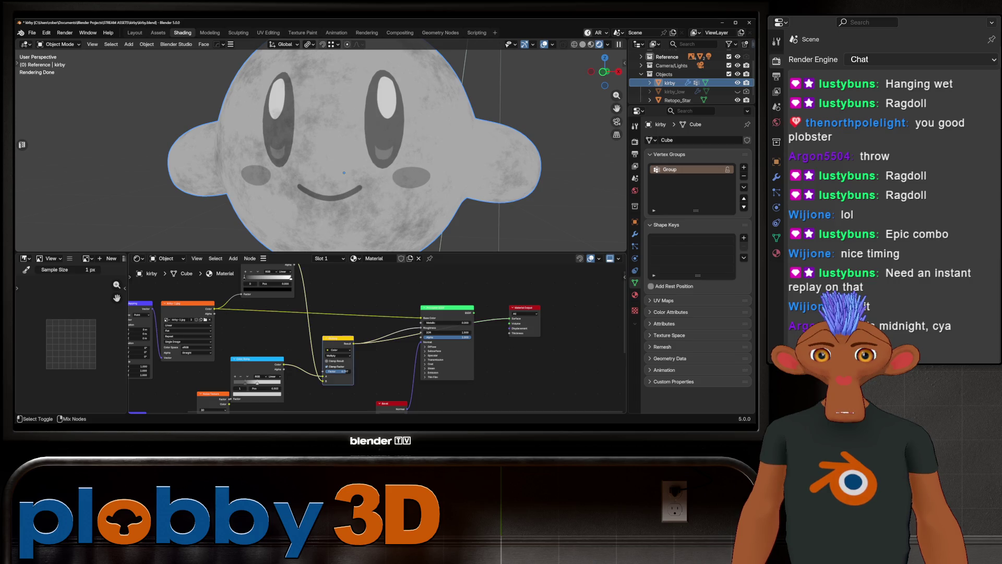
drag(356, 343, 423, 339)
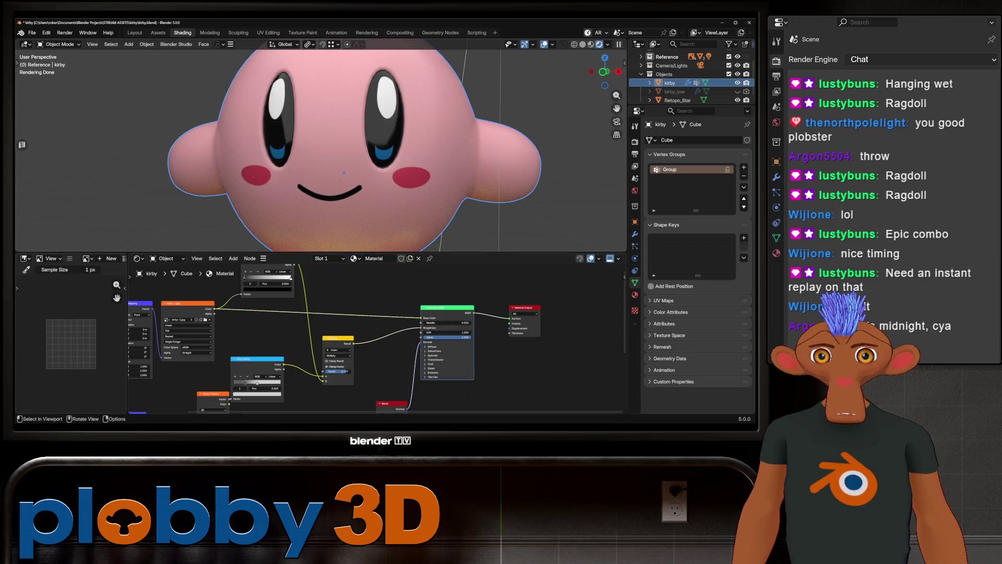
scroll(345, 157, down, 2)
scroll(345, 157, down, 3)
scroll(344, 157, down, 2)
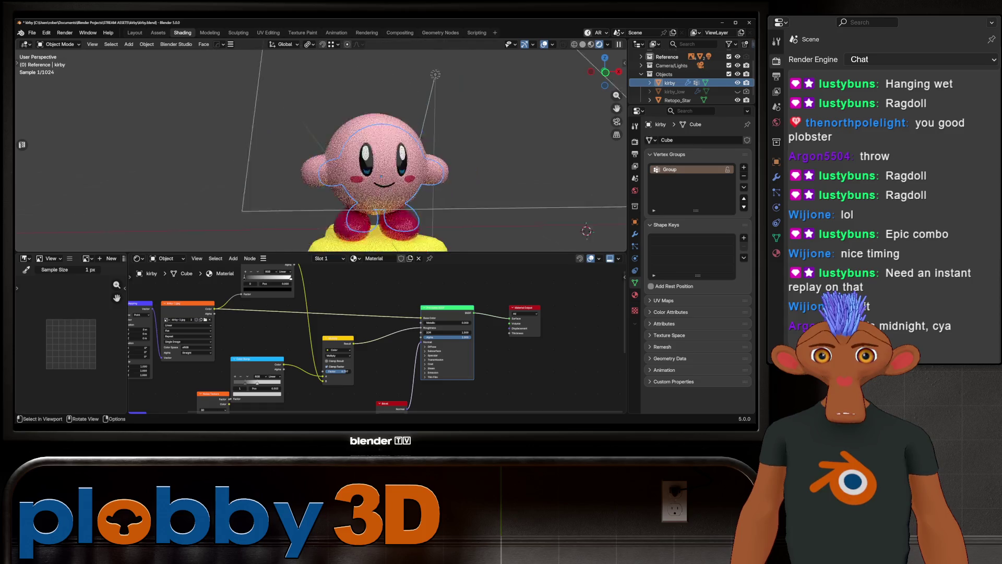
scroll(376, 157, up, 5)
middle_drag(376, 157, 407, 157)
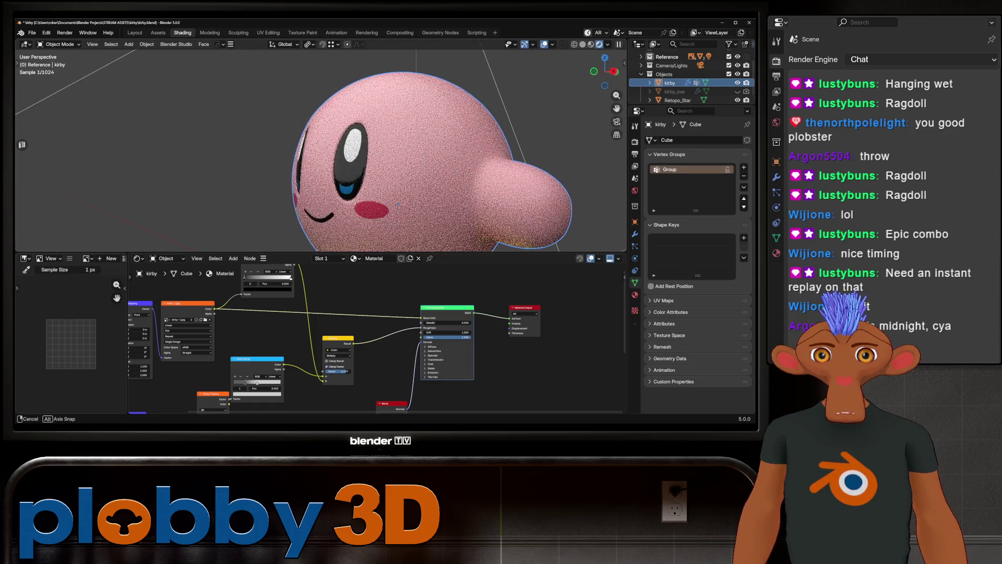
mouse_move(395, 203)
middle_down()
mouse_move(407, 196)
mouse_move(421, 223)
mouse_move(340, 232)
middle_up()
scroll(408, 195, up, 3)
middle_drag(337, 353, 329, 349)
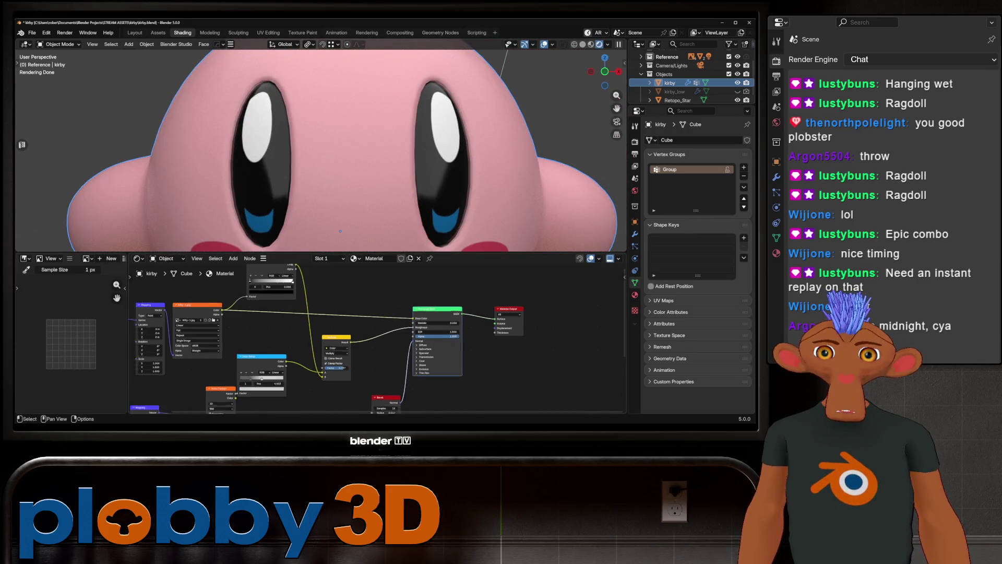
scroll(328, 344, down, 2)
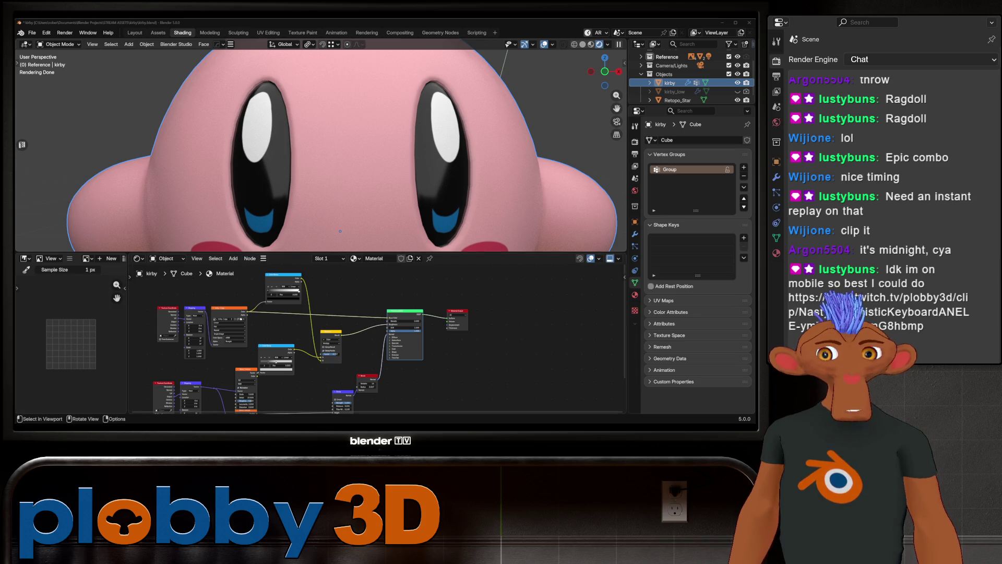
scroll(340, 149, down, 5)
Remove the yellow mix node from Kirby's material while keeping its links intact
middle_drag(341, 149, 391, 157)
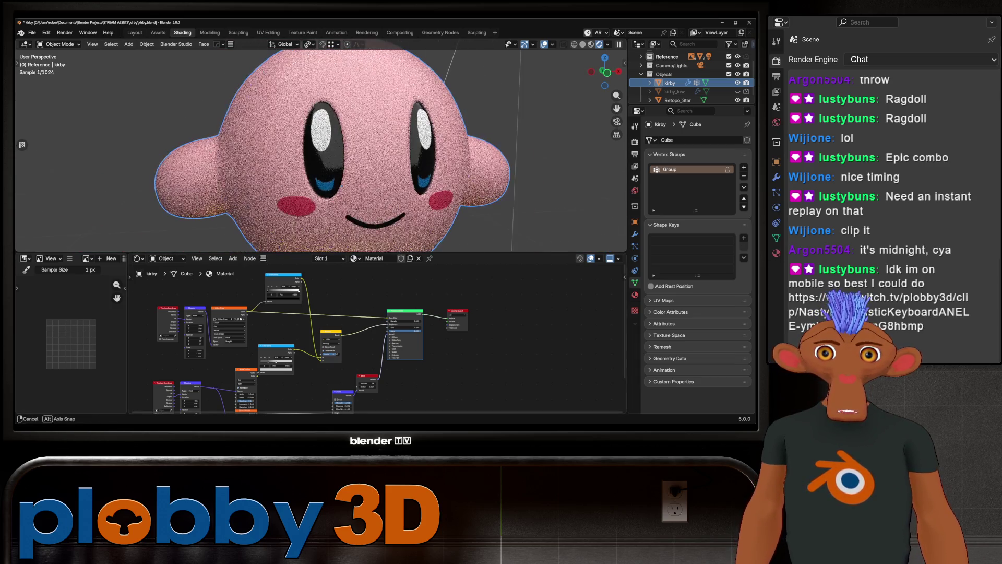
mouse_move(431, 219)
middle_down()
mouse_move(541, 227)
mouse_move(392, 196)
middle_up()
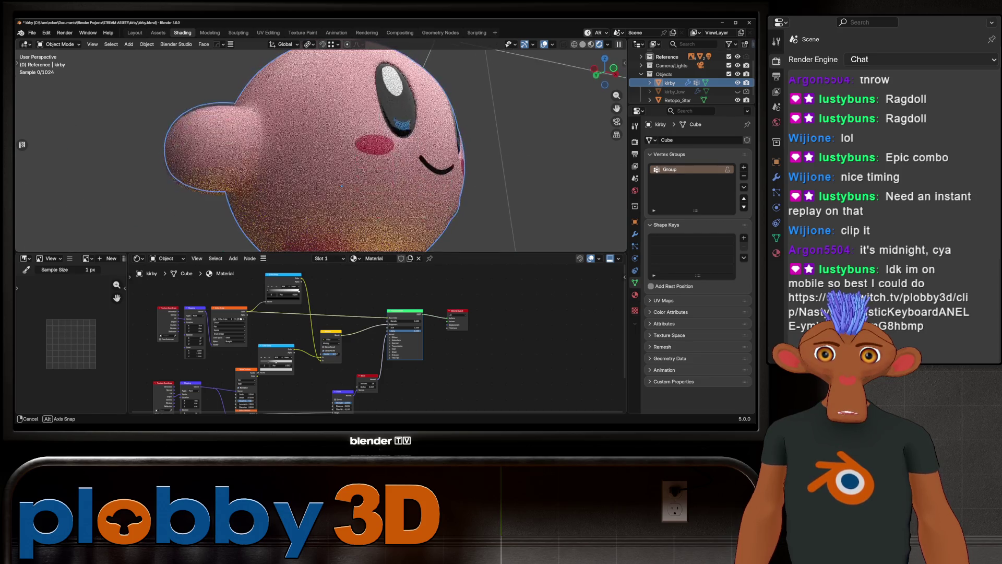
scroll(352, 157, down, 3)
middle_drag(352, 157, 407, 165)
scroll(314, 345, down, 2)
mouse_move(313, 345)
middle_down()
mouse_move(298, 337)
mouse_move(345, 329)
middle_up()
scroll(313, 345, up, 3)
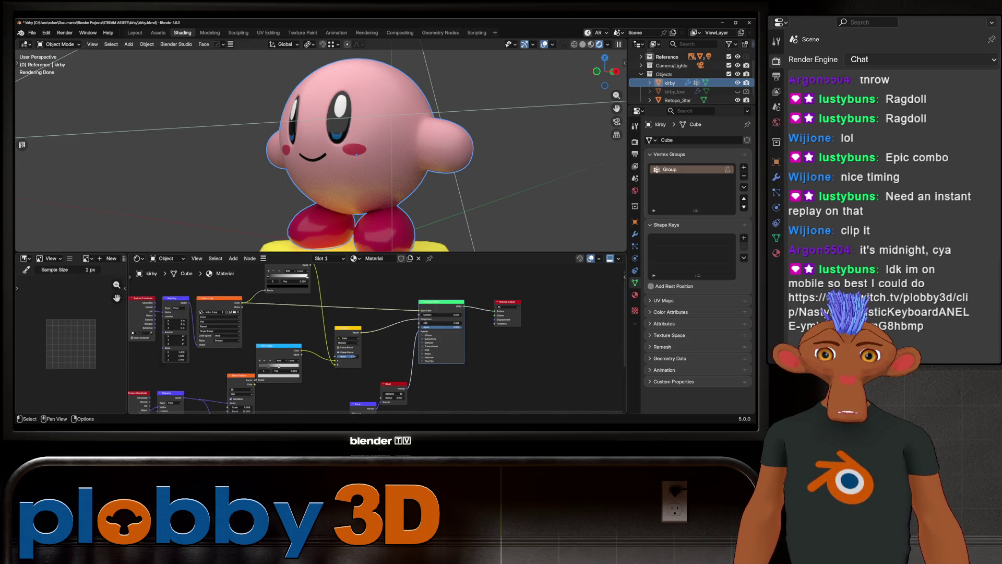
drag(336, 362, 346, 345)
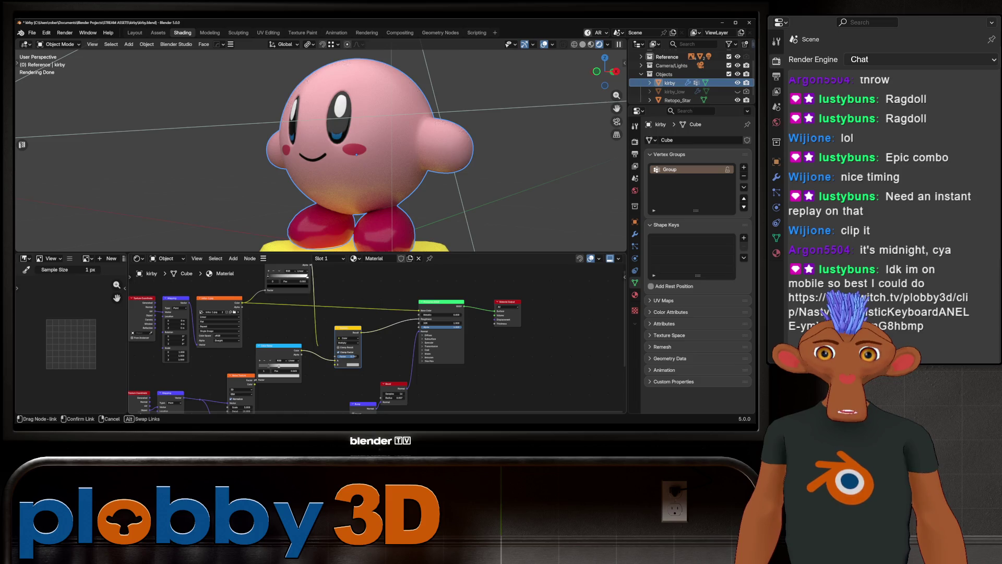
scroll(336, 345, up, 1)
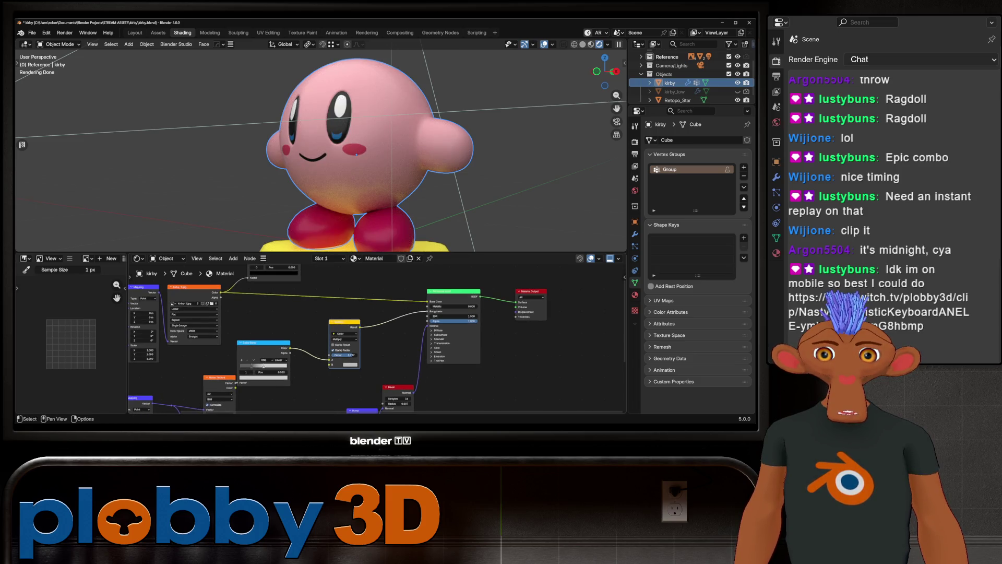
mouse_move(423, 317)
mouse_down()
mouse_move(336, 344)
mouse_move(352, 354)
mouse_up()
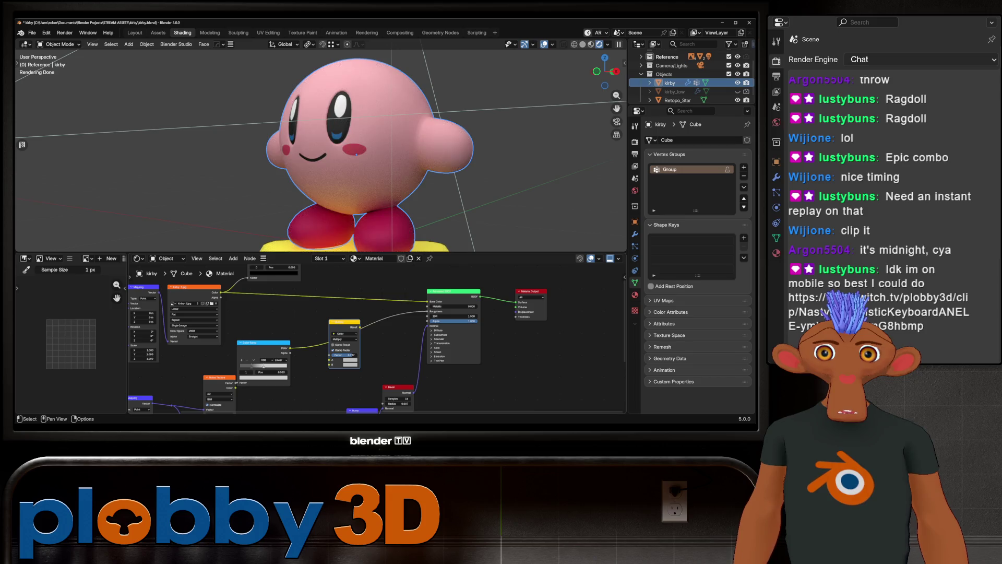
key(ctrl+x)
scroll(336, 345, up, 2)
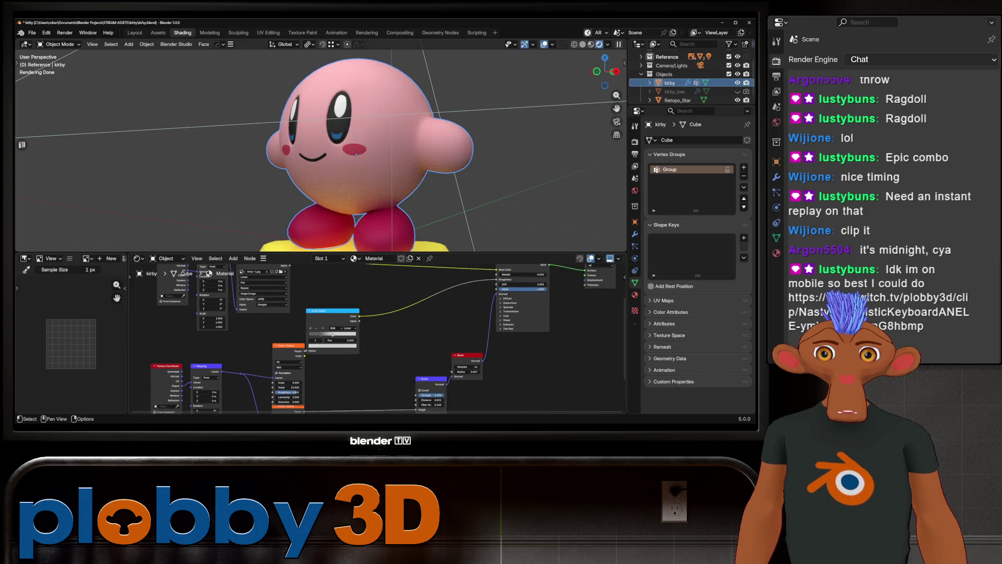
Shift the Color Ramp gradient stop and review Kirby with the camera and light
drag(321, 334, 344, 334)
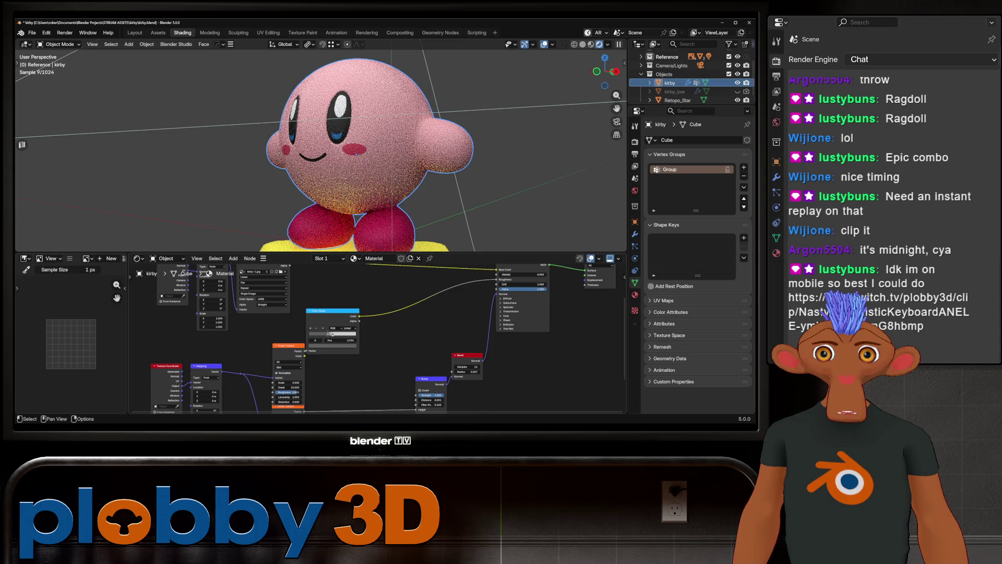
middle_drag(352, 157, 235, 157)
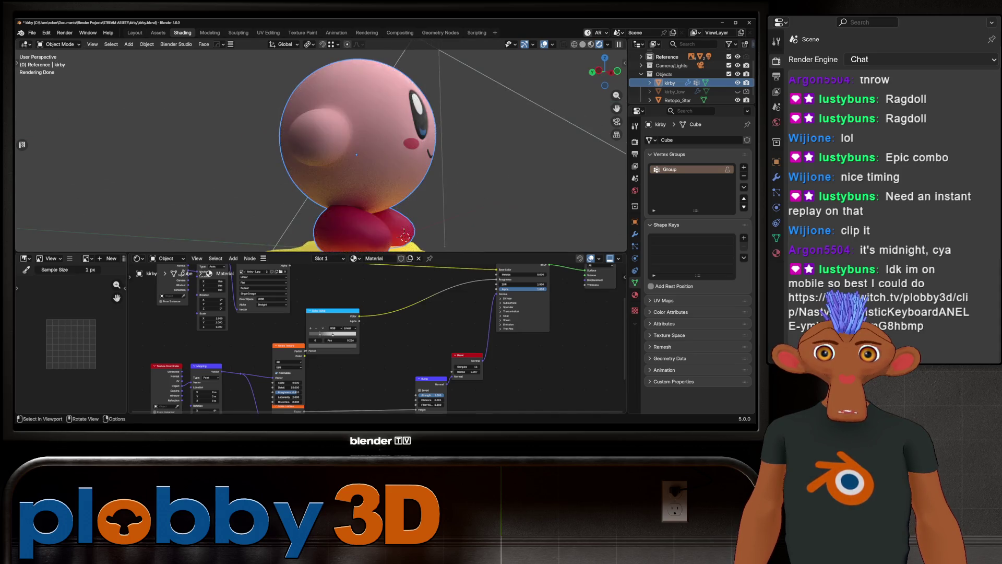
middle_drag(411, 204, 274, 181)
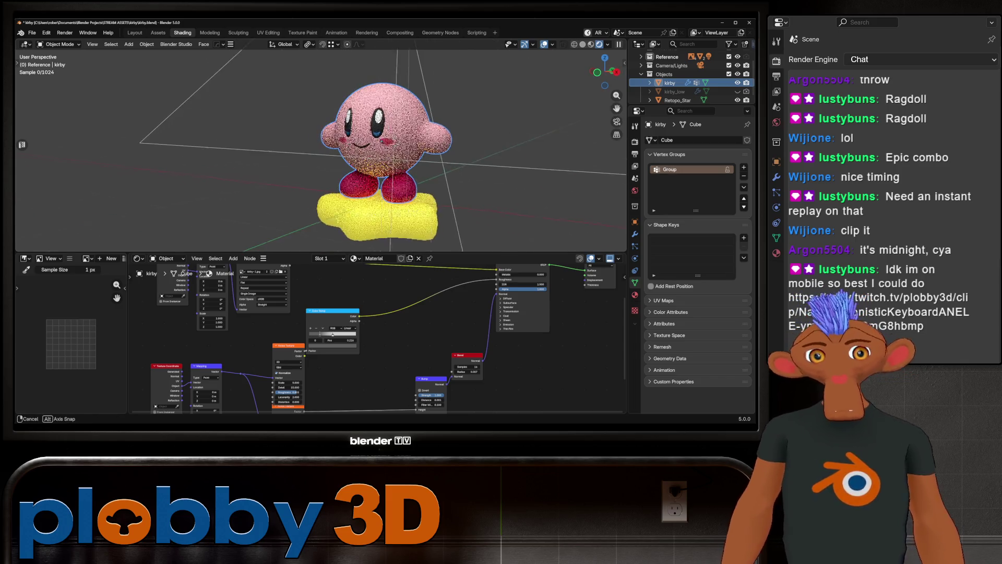
middle_drag(392, 157, 314, 133)
scroll(329, 141, up, 5)
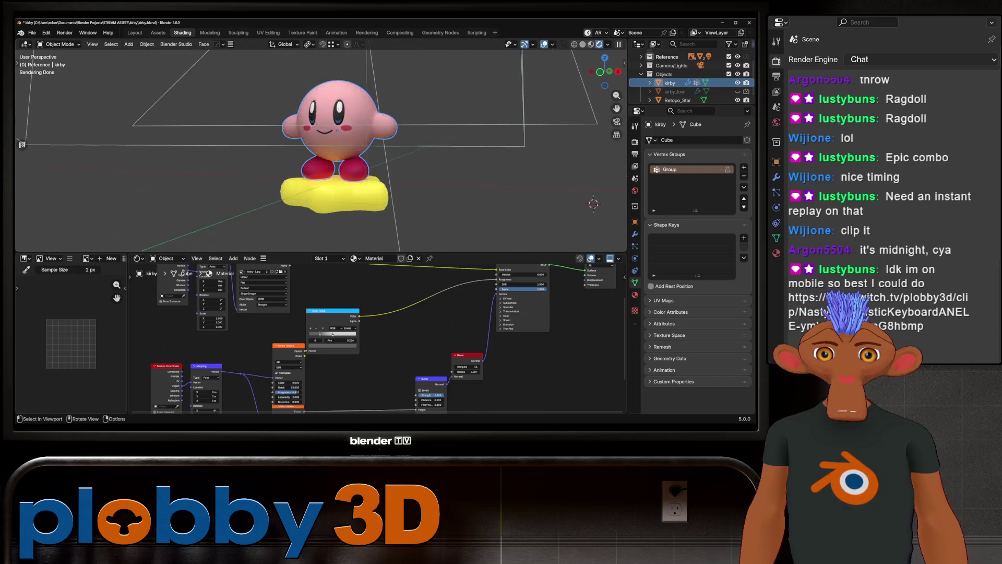
mouse_move(353, 141)
middle_down()
mouse_move(298, 172)
mouse_move(344, 140)
mouse_move(235, 141)
mouse_move(392, 157)
mouse_move(598, 221)
mouse_move(436, 212)
middle_up()
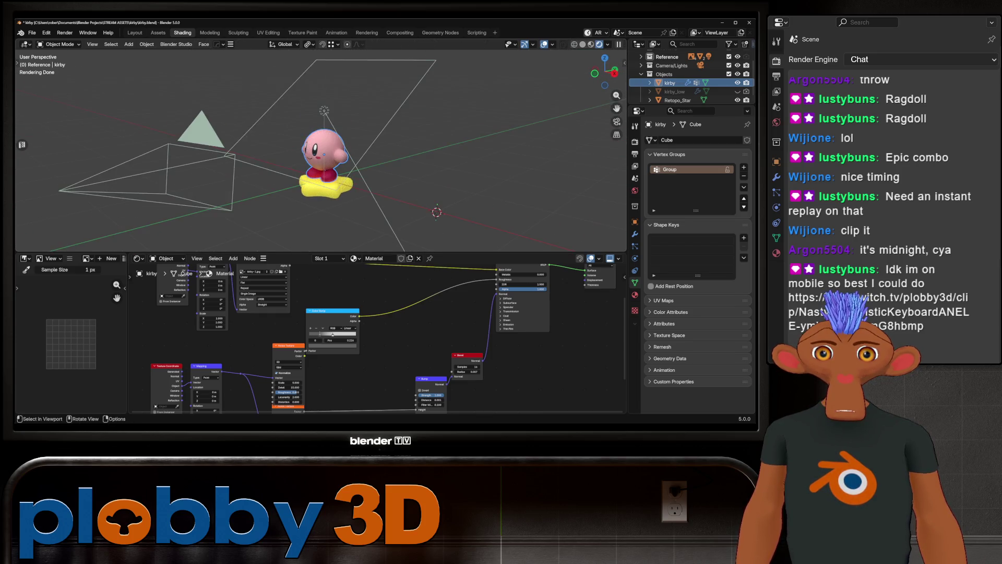
Switch the viewport to solid shading and briefly check the star base mesh geometry
click(202, 133)
scroll(314, 156, up, 4)
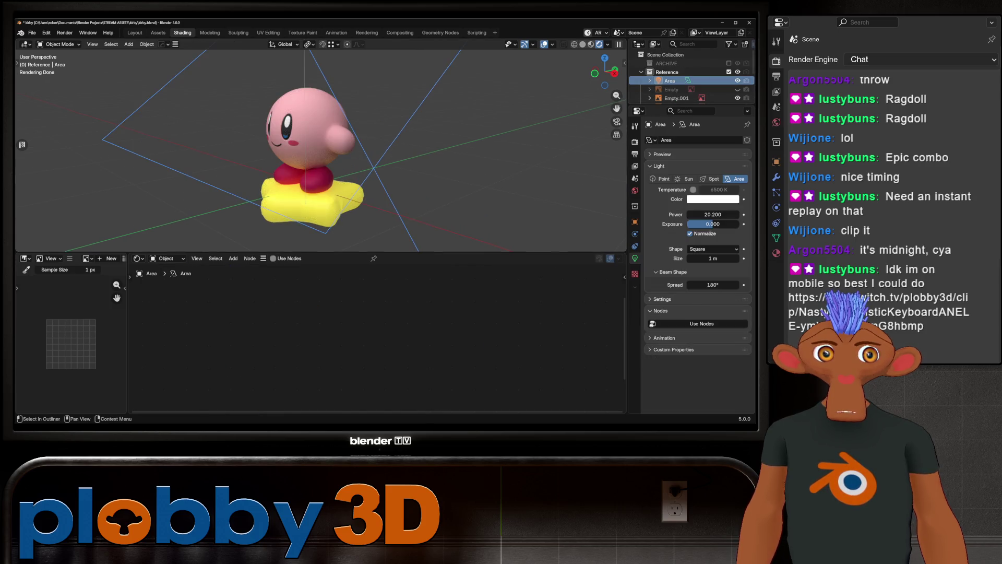
scroll(313, 156, up, 2)
key(z)
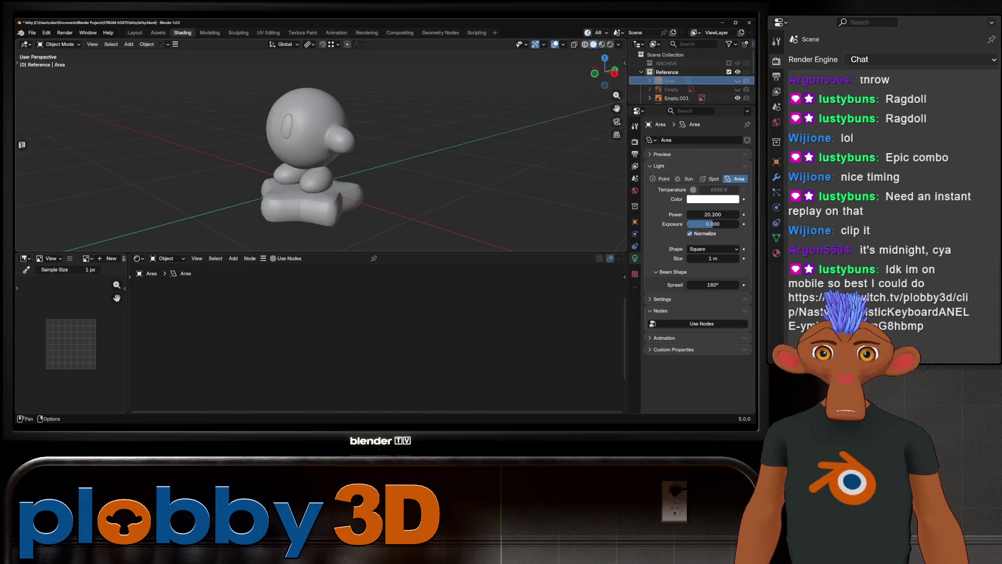
mouse_move(392, 157)
middle_down()
mouse_move(541, 193)
mouse_move(492, 159)
mouse_move(407, 180)
mouse_move(328, 149)
mouse_move(361, 156)
middle_up()
scroll(540, 192, down, 3)
click(383, 204)
key(Tab)
key(Tab)
key(KP_1)
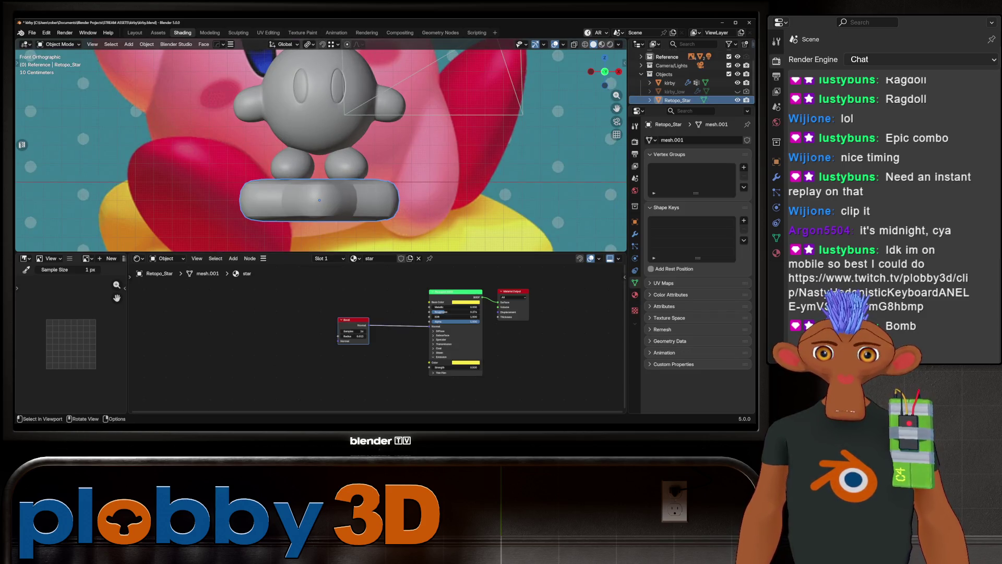
scroll(392, 157, down, 4)
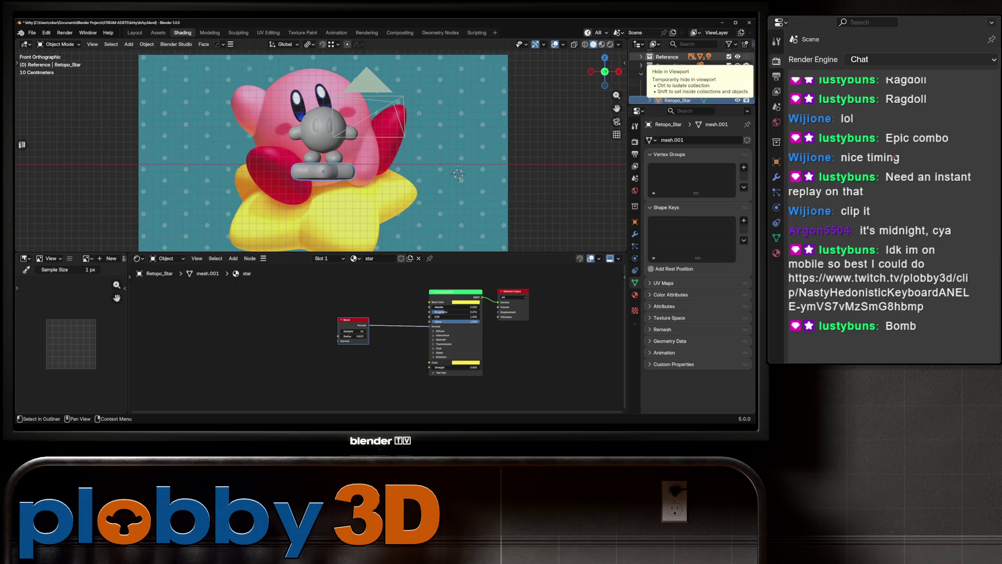
Hide the Reference collection and delete the leftover object from the scene
click(737, 58)
scroll(458, 173, up, 3)
scroll(509, 180, up, 2)
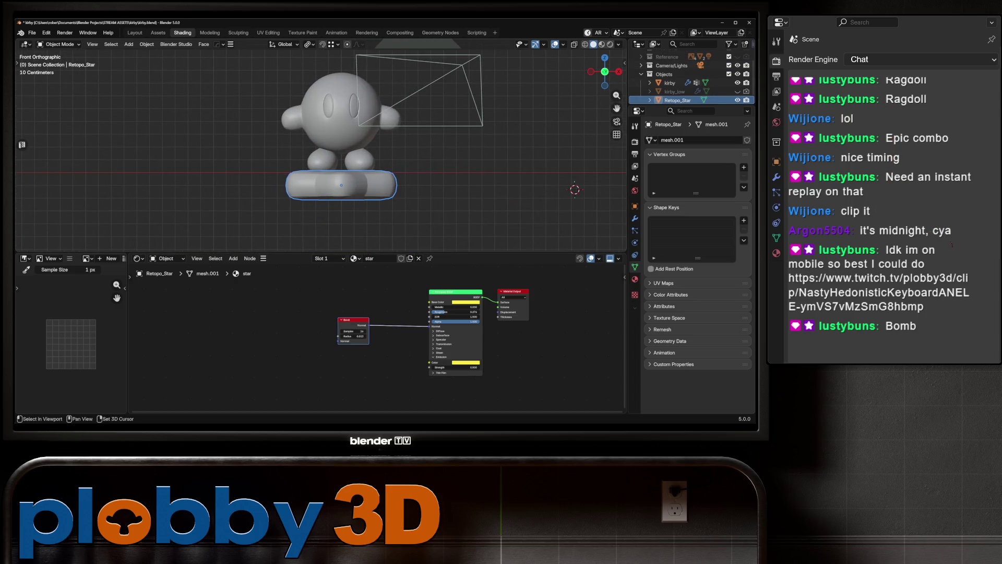
key(x)
scroll(328, 149, up, 2)
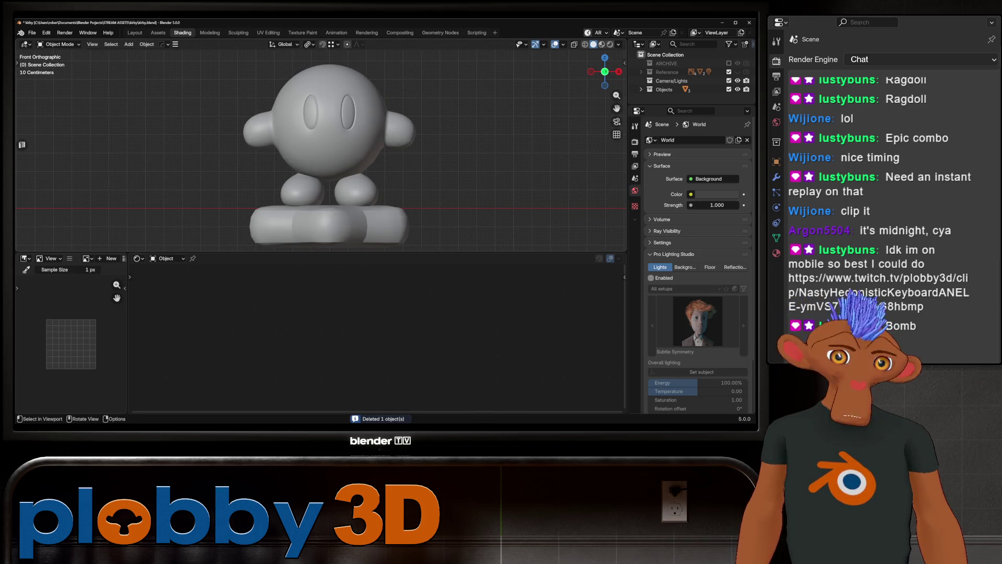
Box-select the Kirby body and the star base together in the viewport
middle_drag(353, 157, 431, 173)
middle_drag(313, 157, 431, 165)
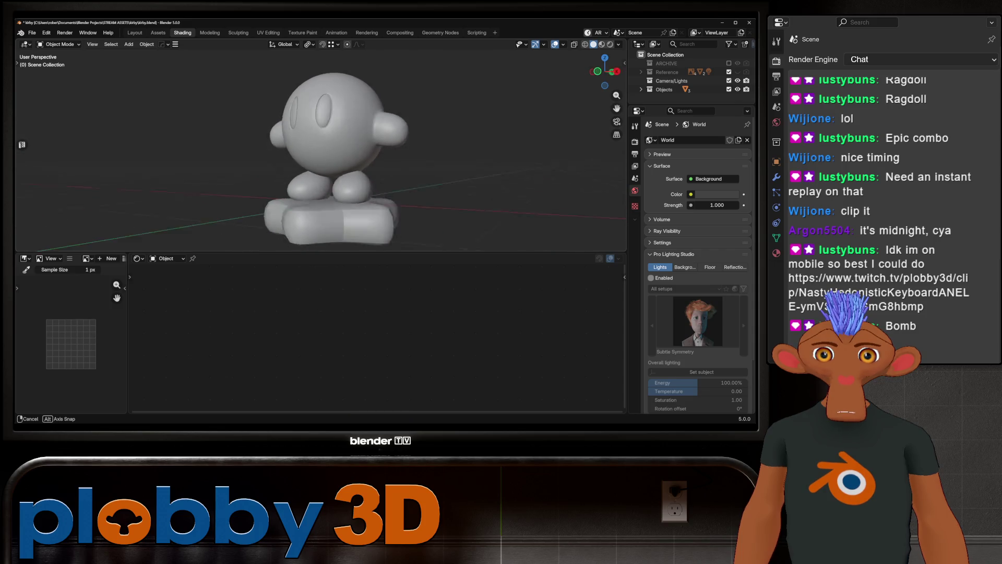
mouse_move(329, 156)
middle_down()
mouse_move(391, 149)
mouse_move(329, 173)
mouse_move(360, 165)
mouse_move(392, 180)
mouse_move(564, 204)
mouse_move(539, 217)
middle_up()
scroll(392, 180, down, 3)
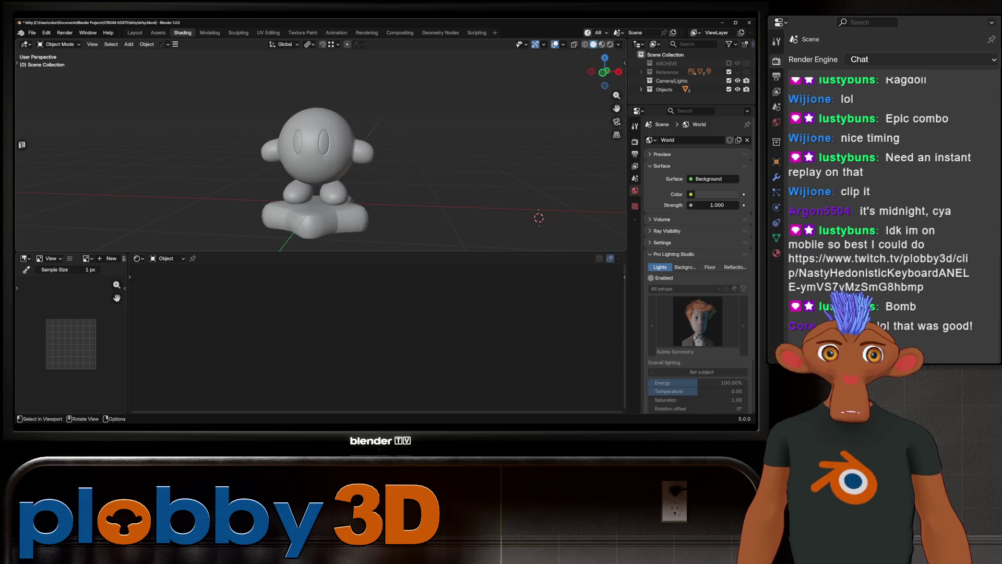
drag(245, 95, 437, 252)
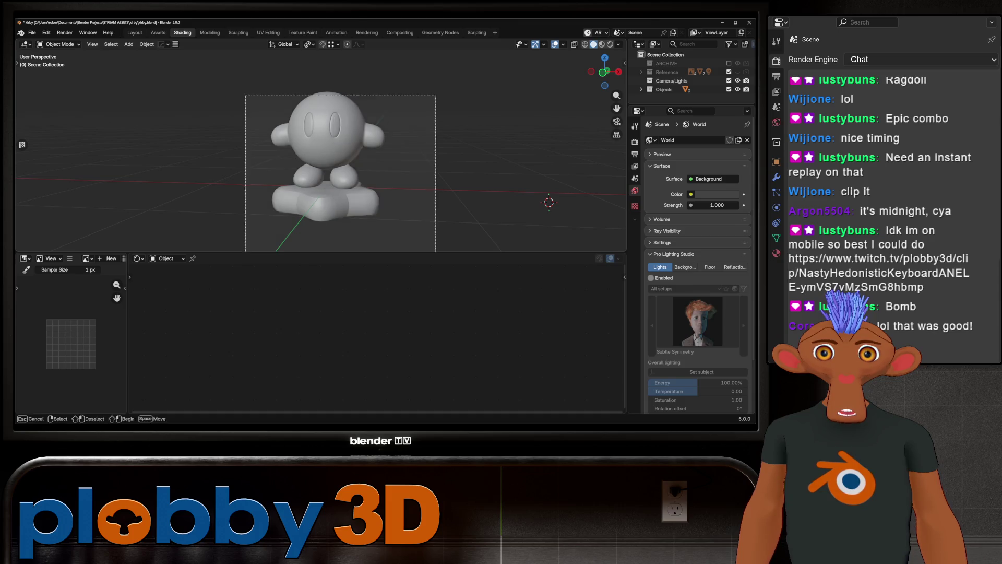
scroll(548, 202, up, 4)
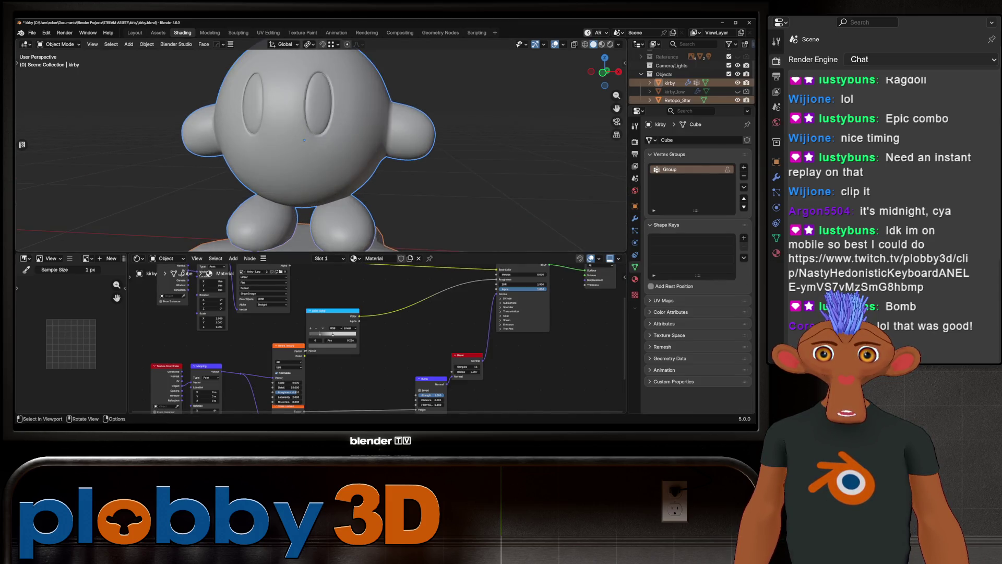
scroll(549, 202, down, 3)
Rename Retopo_Star to 'star', reorder it in the Outliner and make kirby the active object
middle_drag(548, 202, 591, 216)
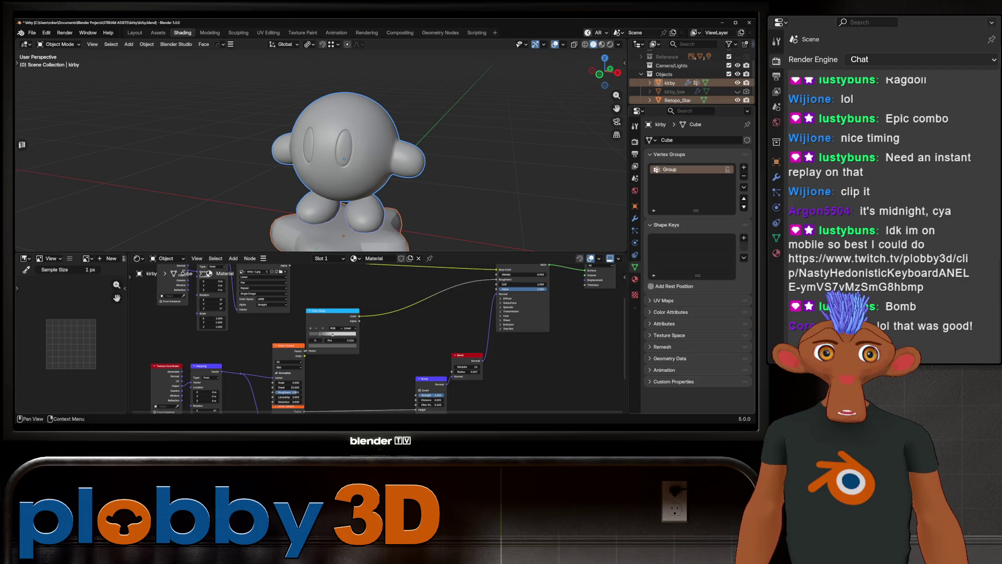
double_click(675, 95)
text(star)
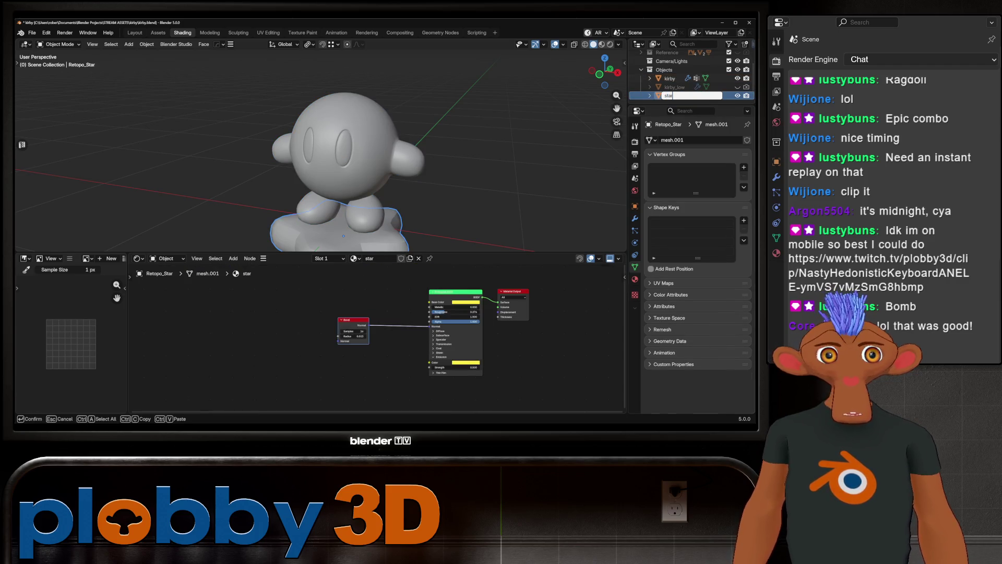
key(Return)
drag(675, 95, 692, 39)
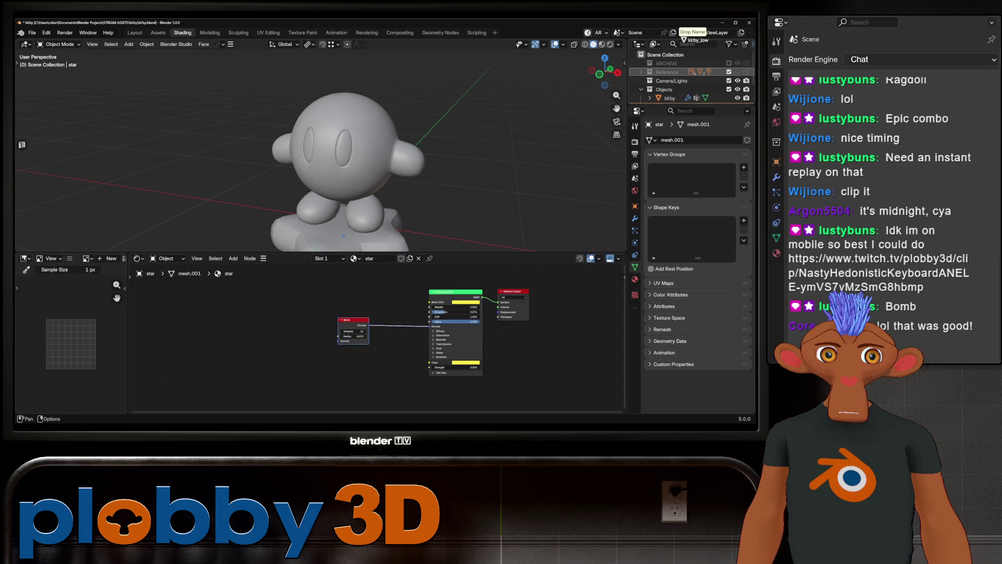
click(670, 87)
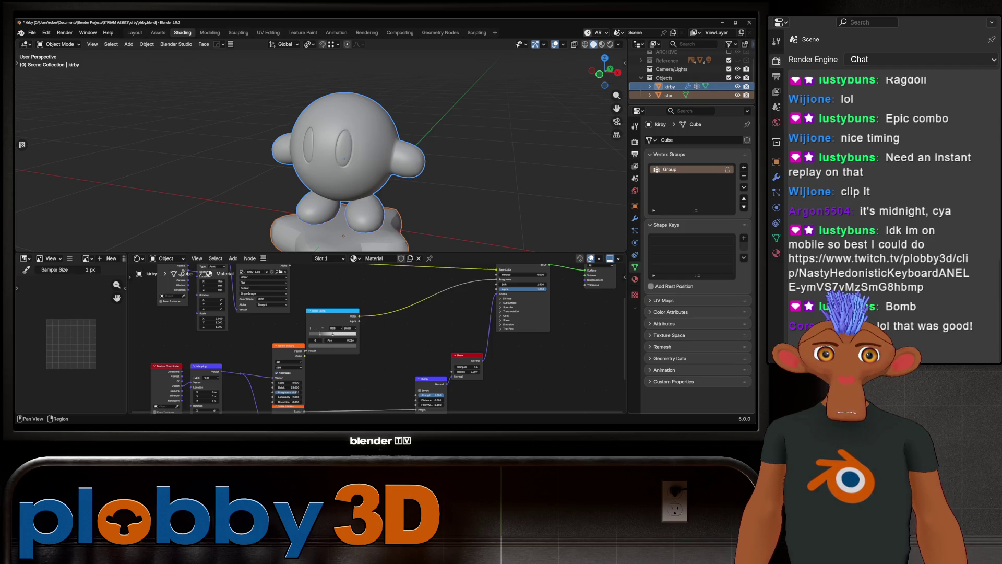
Load the Bake to Targ SimpleBake preset and add kirby and star as bake objects
click(635, 141)
scroll(698, 235, down, 8)
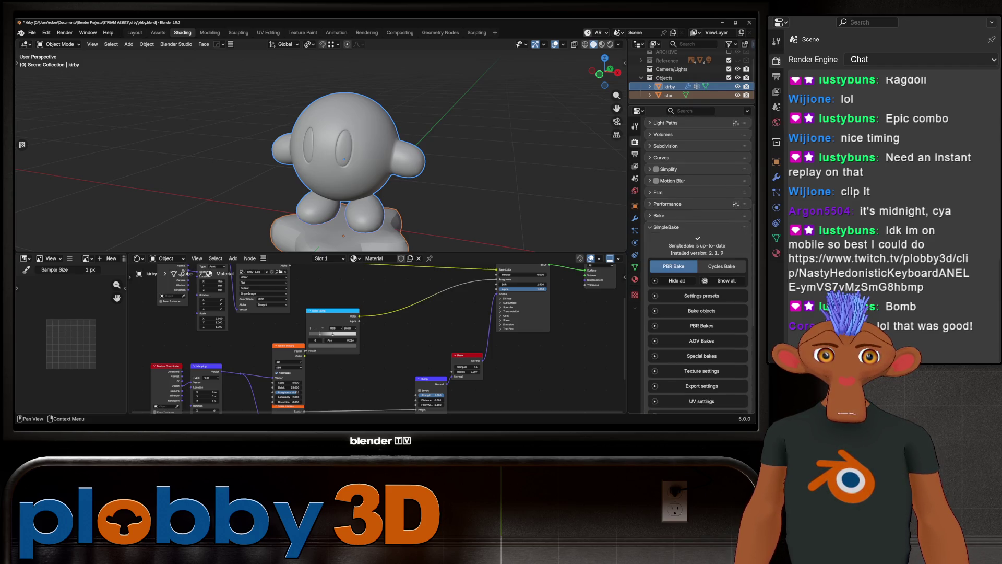
scroll(697, 235, down, 3)
click(701, 191)
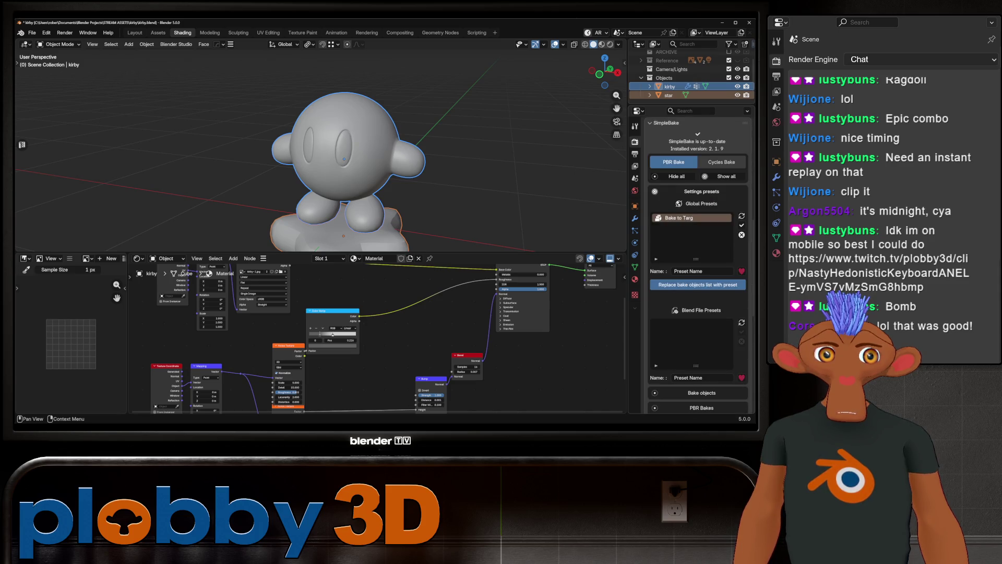
click(741, 226)
scroll(697, 274, down, 5)
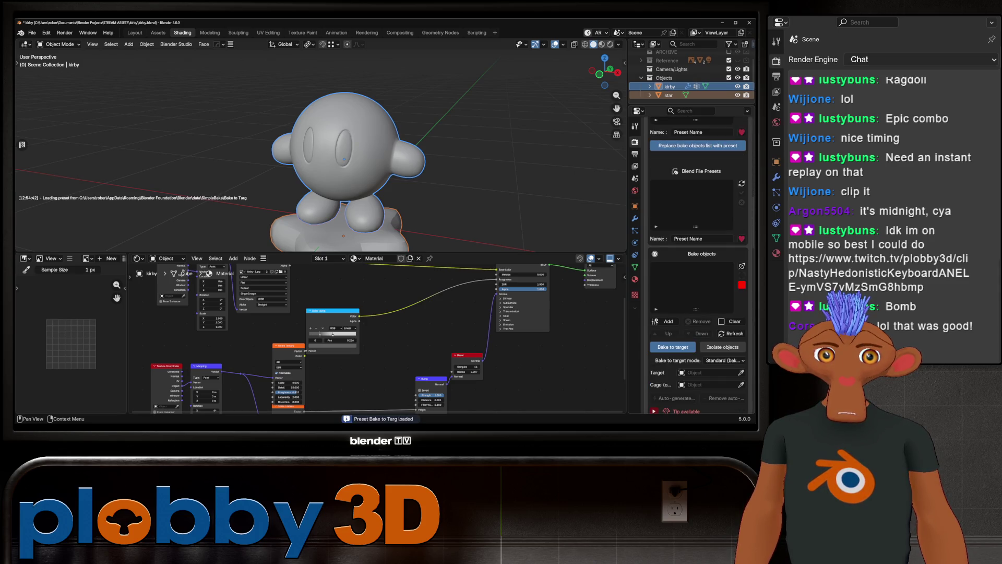
click(673, 347)
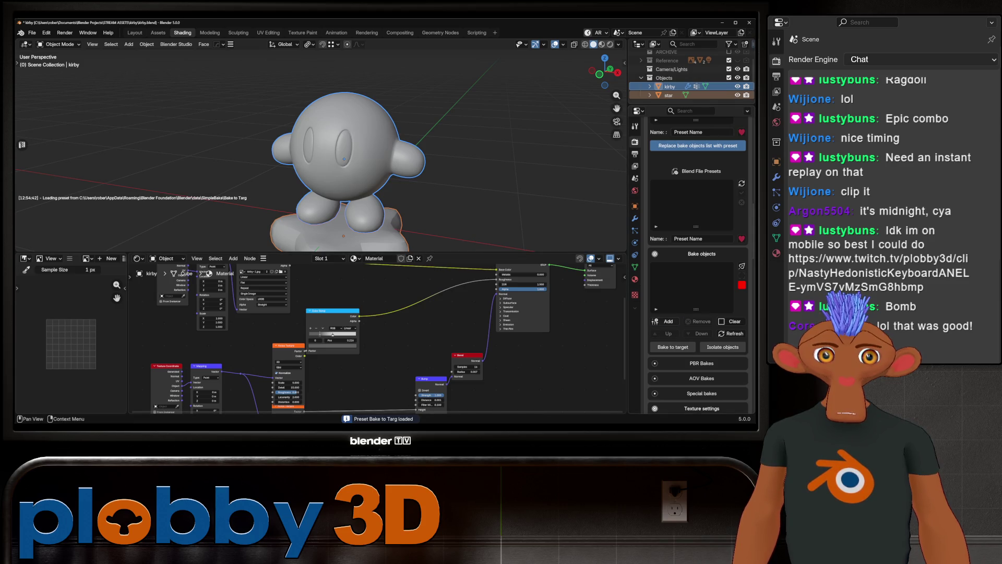
click(668, 321)
scroll(697, 275, down, 3)
Choose Diffuse, Roughness/Glossy, Normal and Emission PBR maps, dropping Bump
click(701, 270)
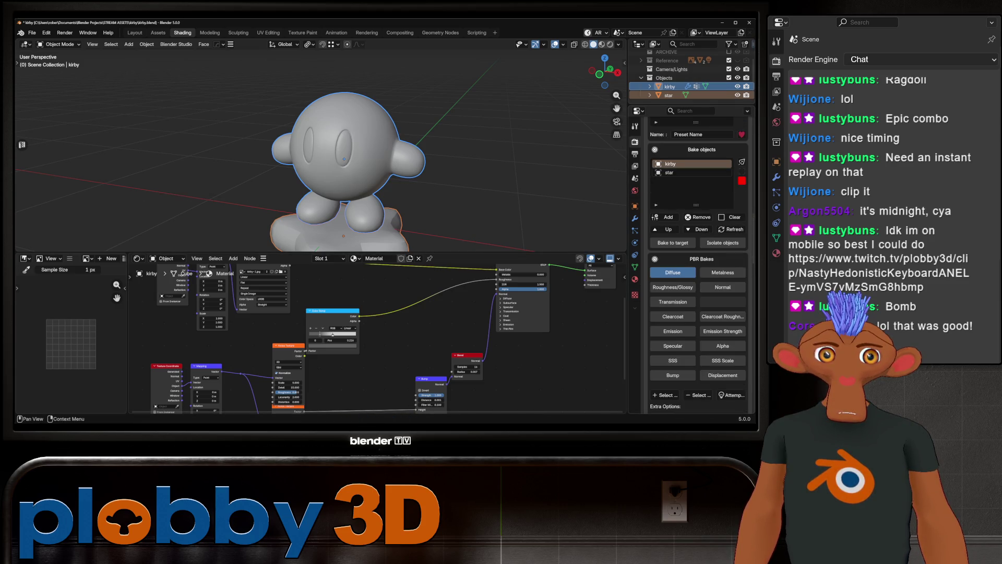
scroll(697, 274, down, 3)
click(732, 342)
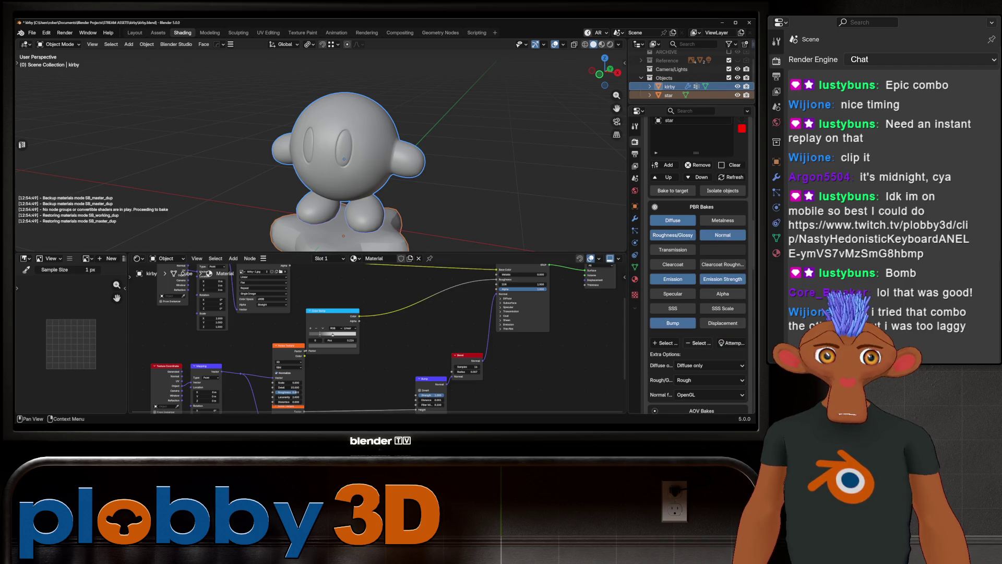
click(672, 323)
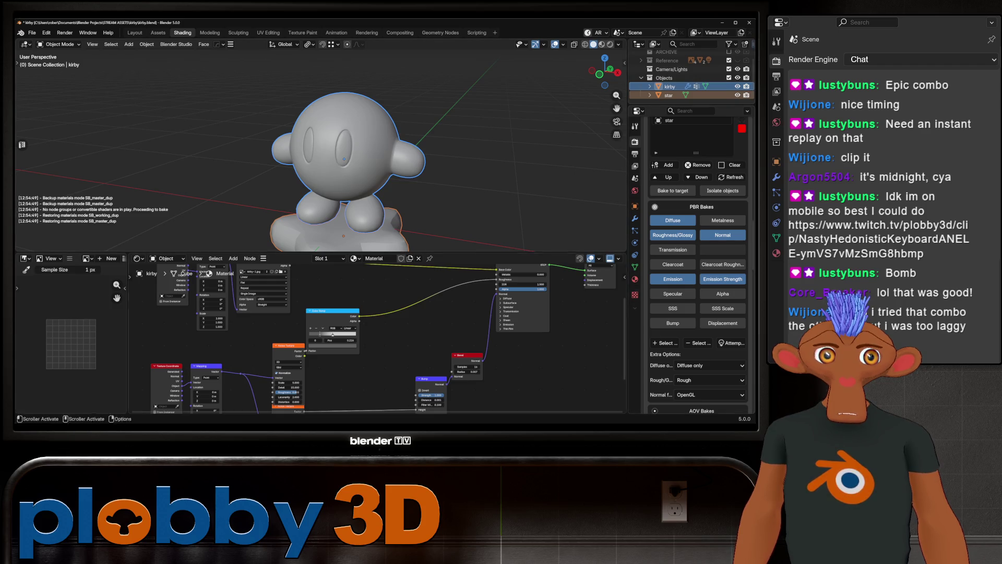
scroll(697, 275, down, 3)
scroll(697, 274, down, 3)
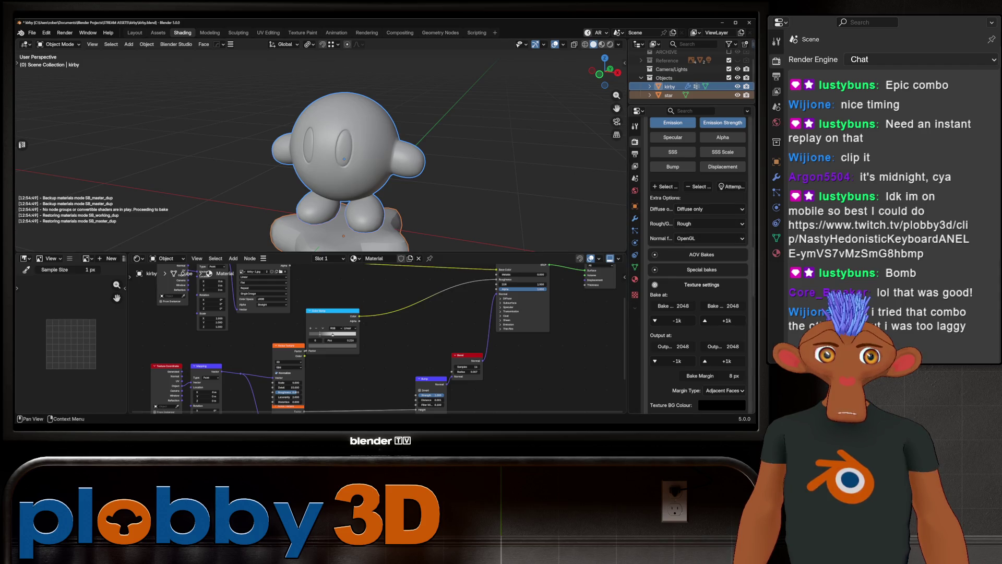
Enable the Ambient Occlusion special bake at 4096 resolution and set the bake margin to 4 px
click(702, 270)
click(673, 312)
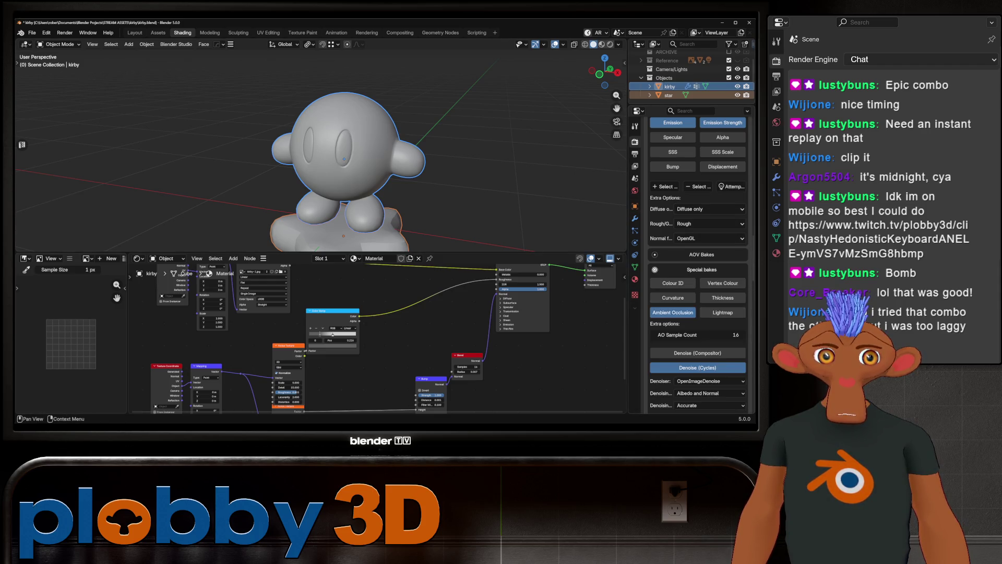
scroll(697, 274, down, 3)
click(702, 202)
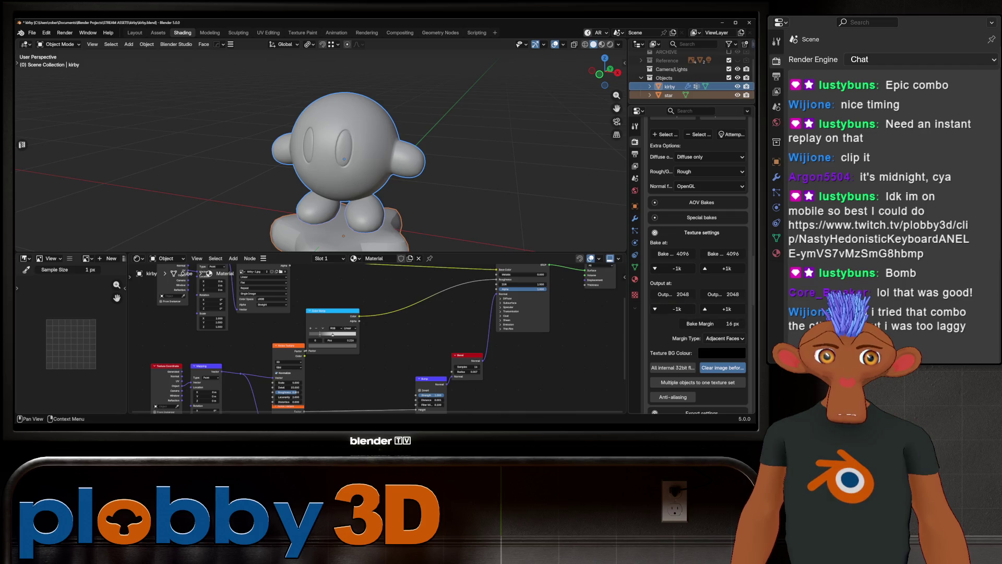
double_click(711, 323)
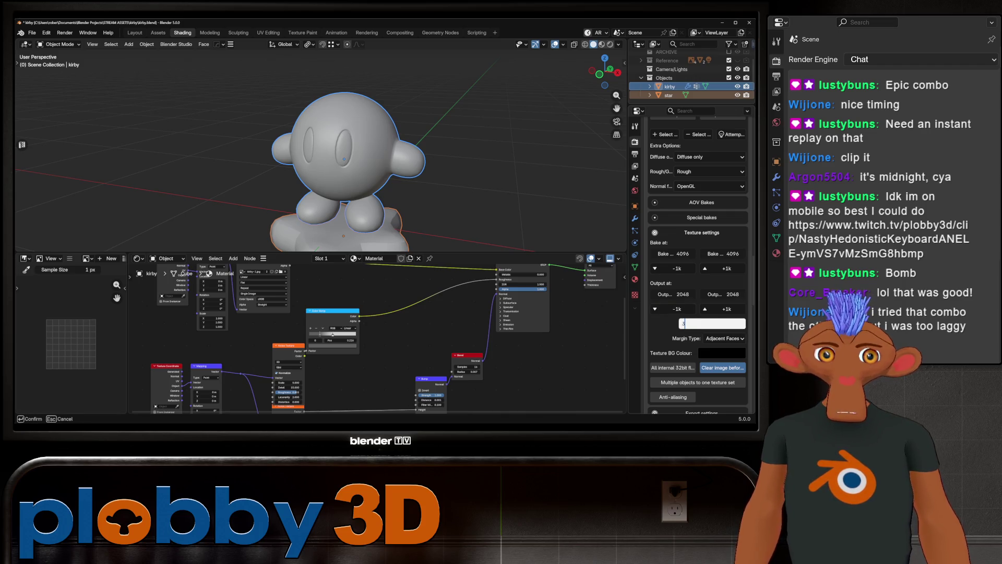
text(4)
key(Return)
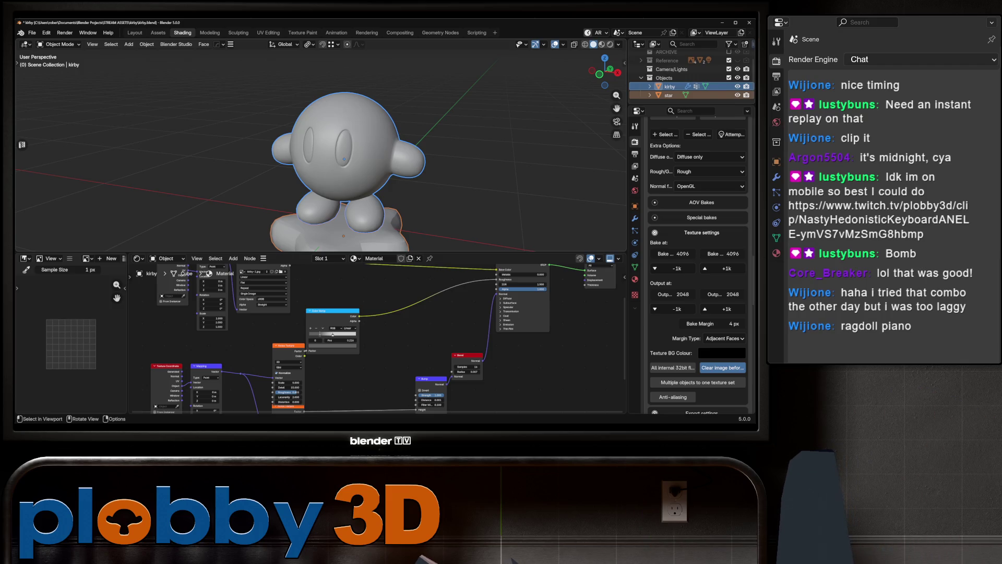
scroll(536, 201, down, 3)
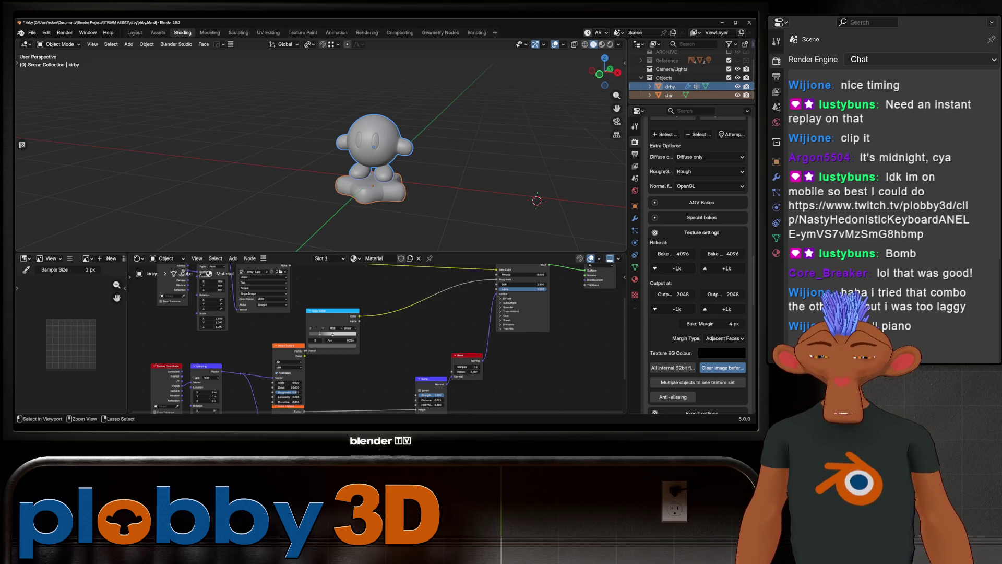
Prepare a Batch Rename using Set Name with Suffix method and '_high' as the suffix
key(ctrl+F2)
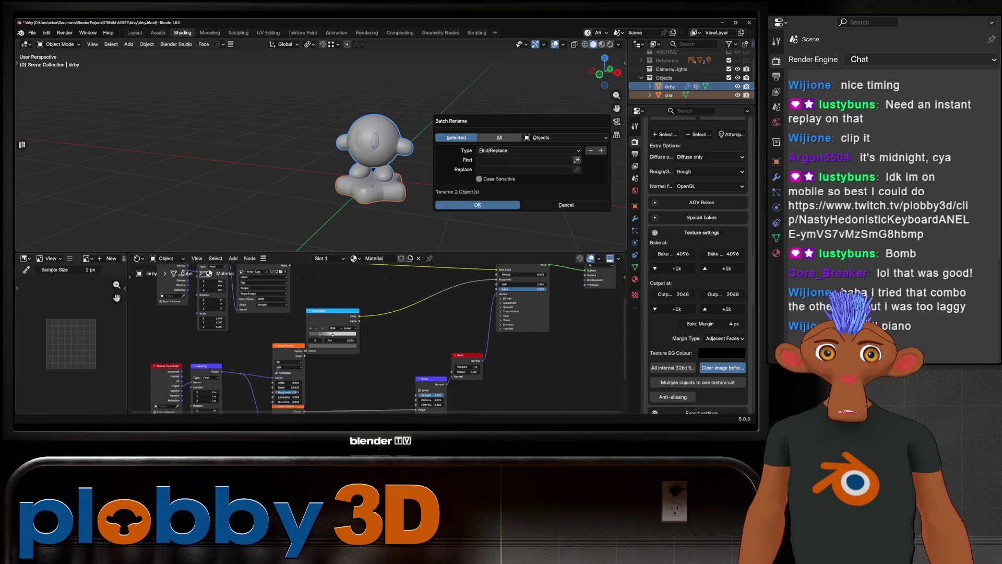
click(499, 137)
key(ctrl+z)
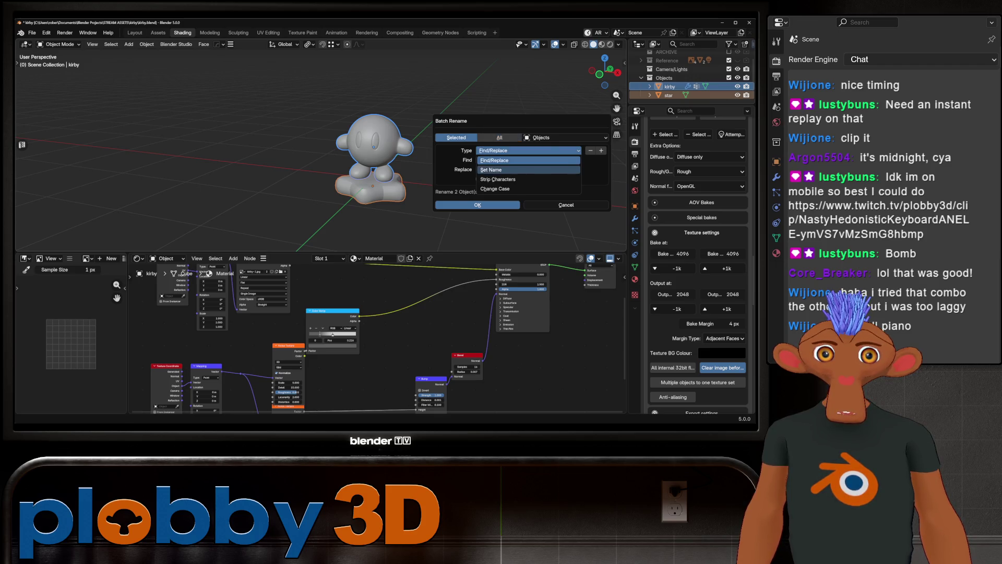
click(529, 169)
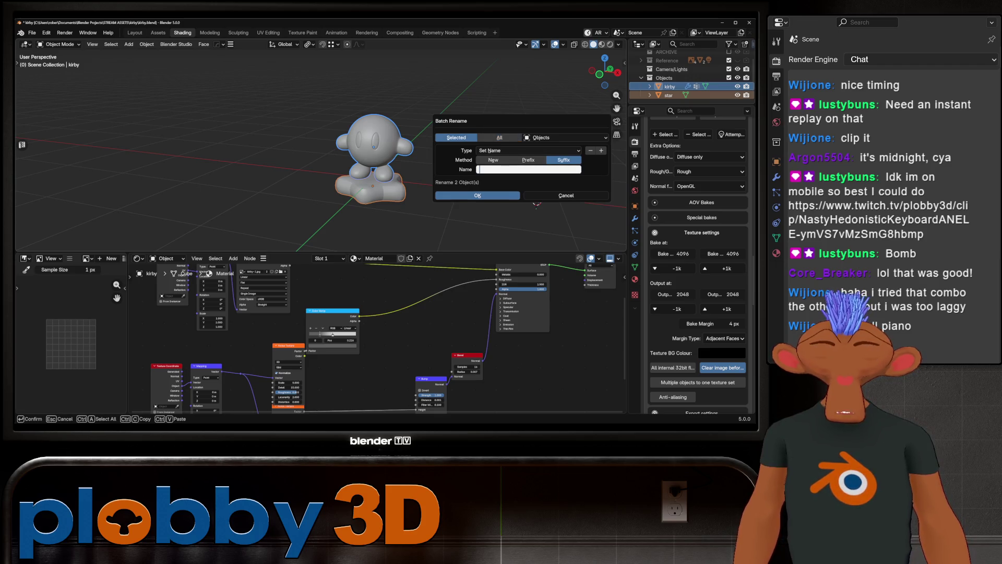
text(_high)
key(Return)
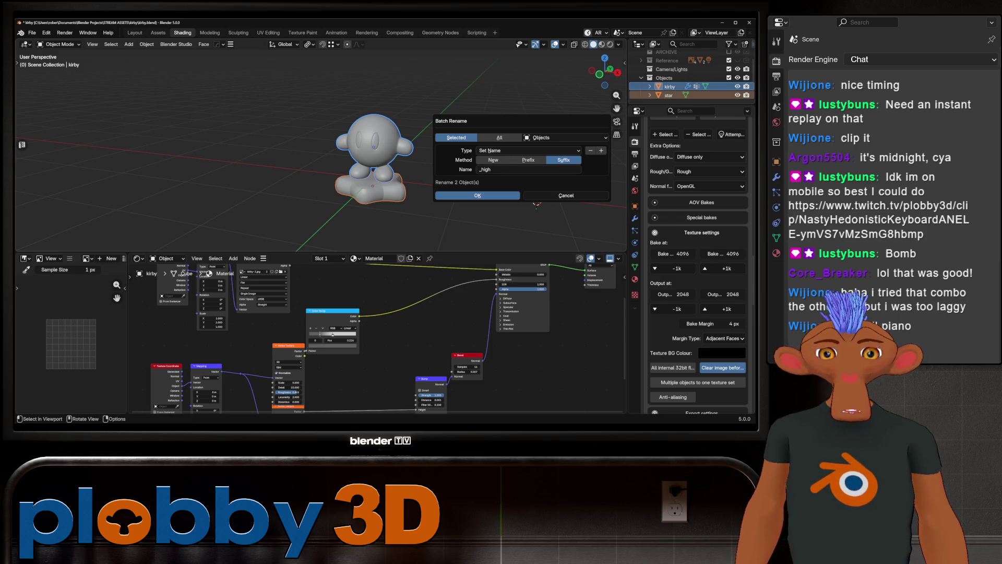
Rename the models to kirby_high and star_high and duplicate them in place
key(Return)
key(shift+d)
key(Escape)
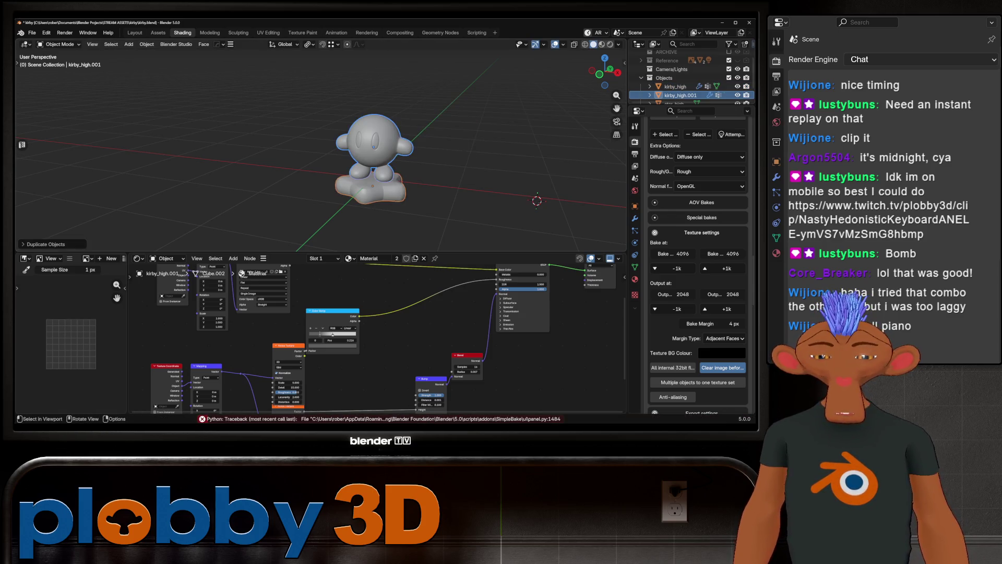
Move the duplicates into a new collection named low
key(m)
key(Escape)
key(m)
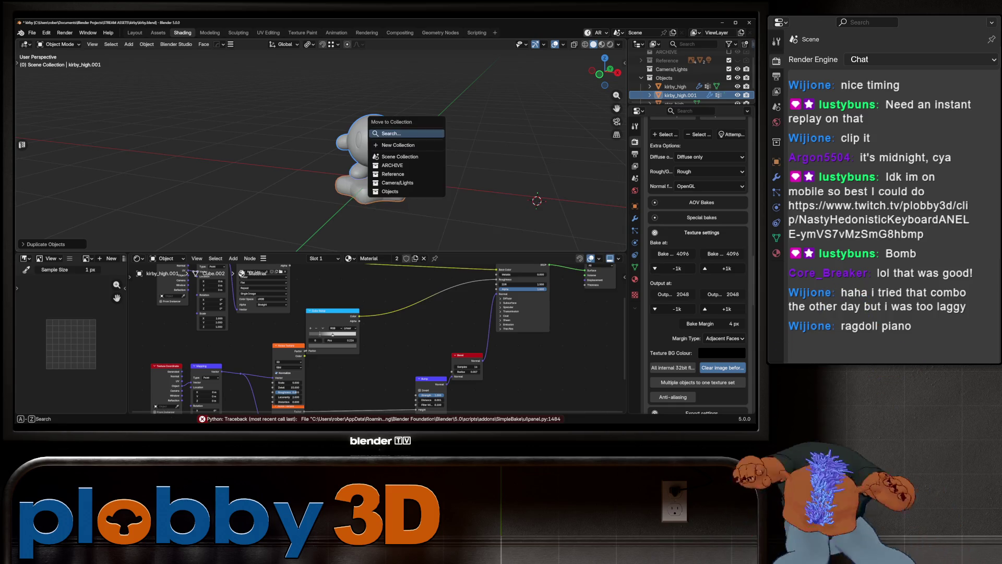
click(415, 137)
text(low)
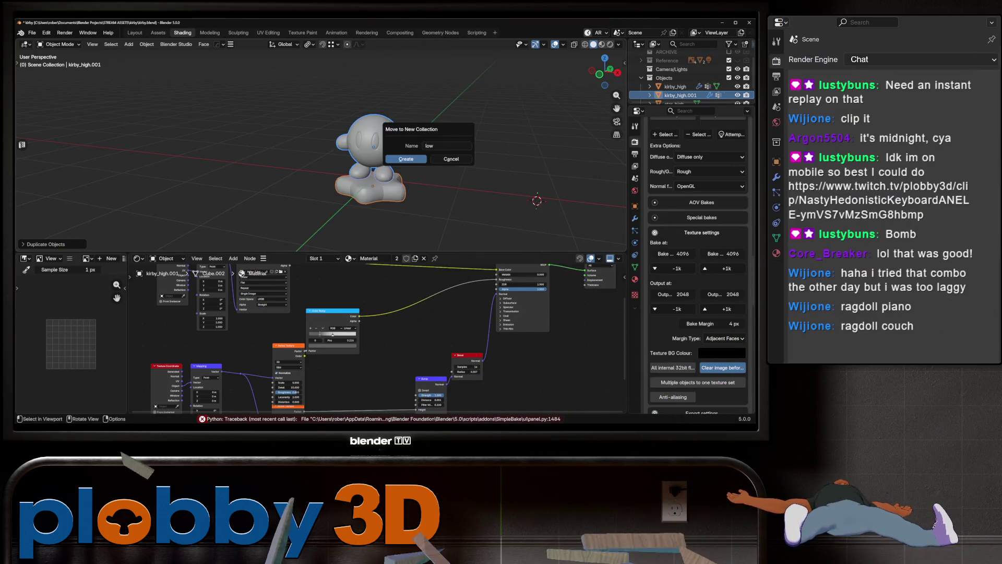
key(Return)
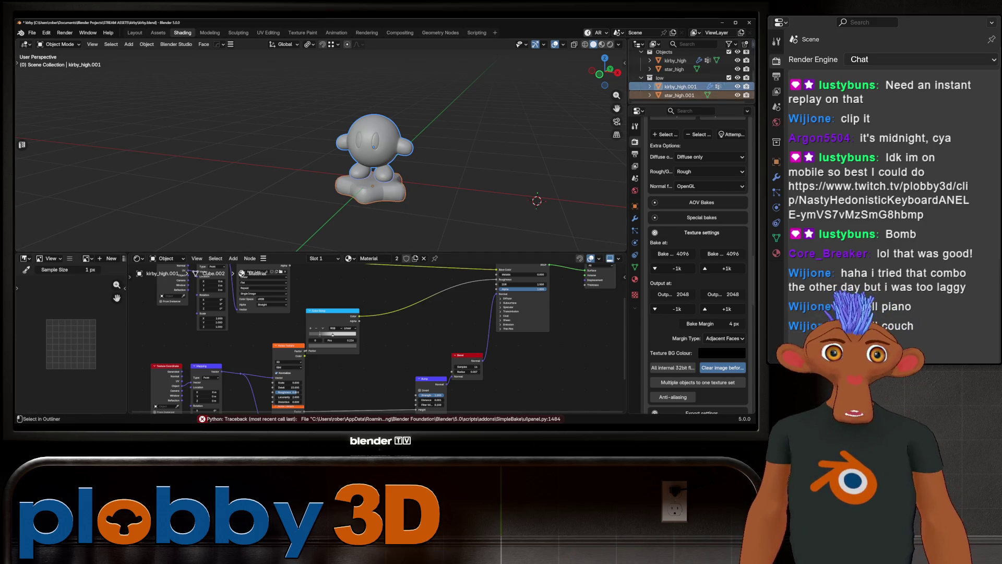
Batch-rename the duplicates by replacing _high with _low, giving kirby_low and star_low
key(ctrl+F2)
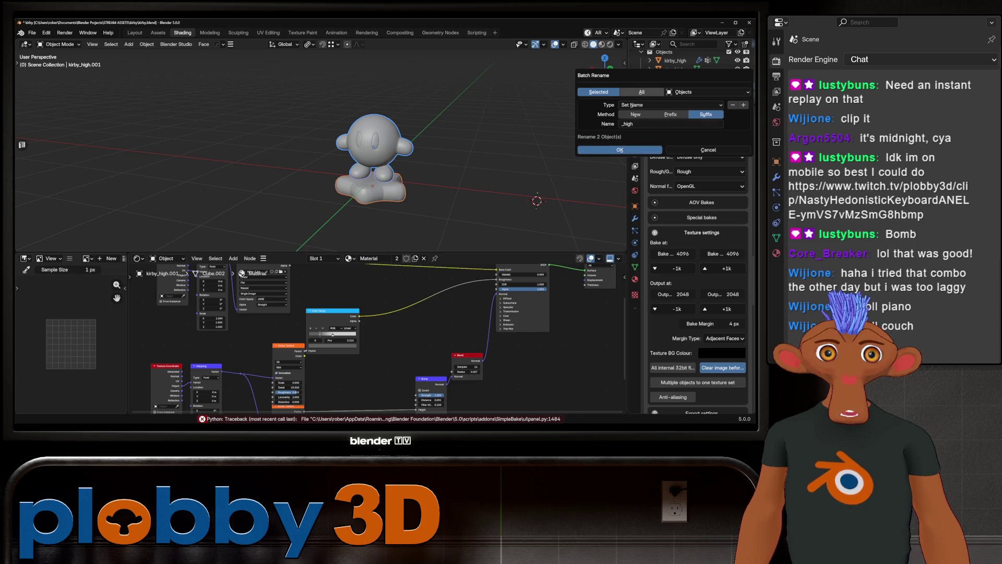
key(ctrl+z)
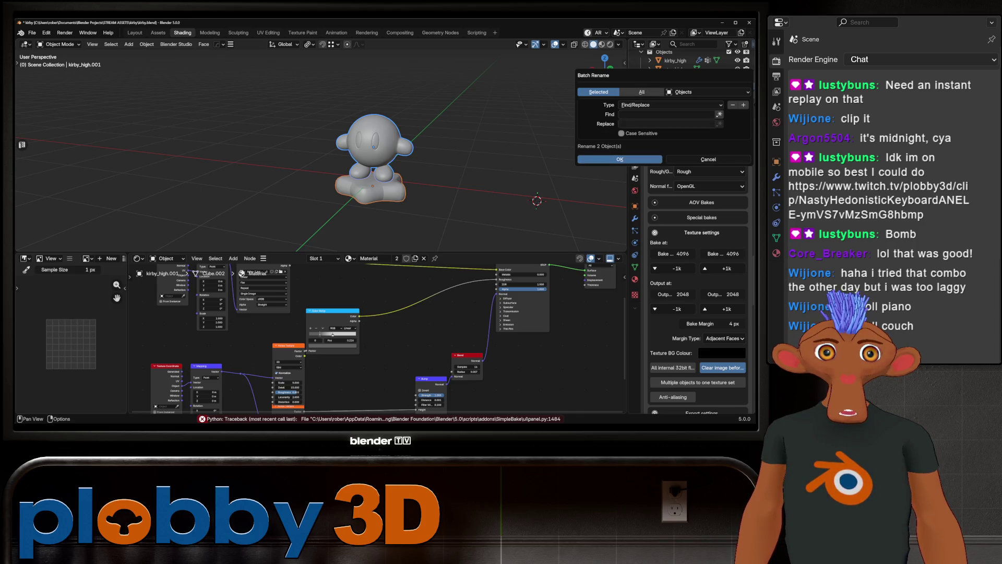
text(_hig)
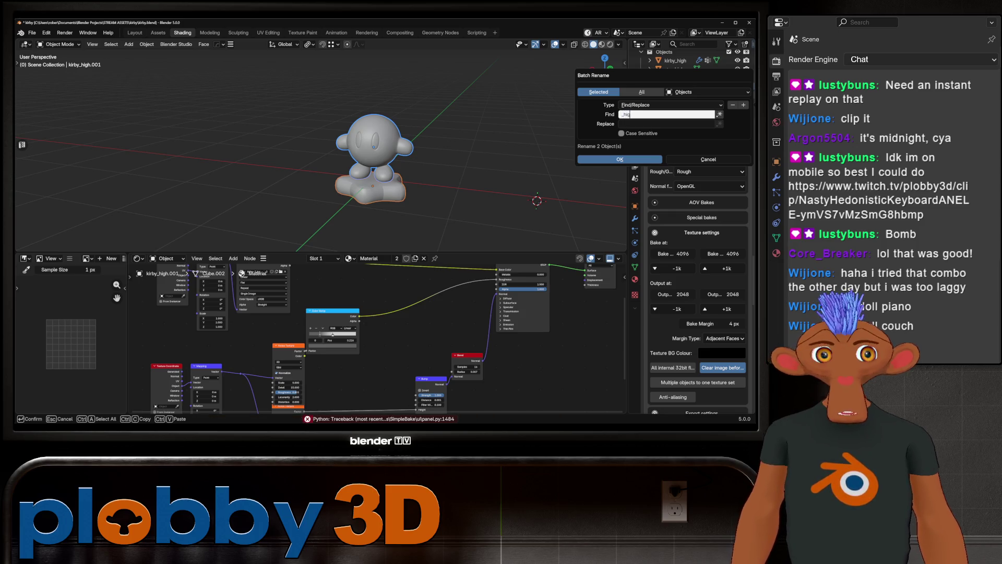
text(h.001)
key(Tab)
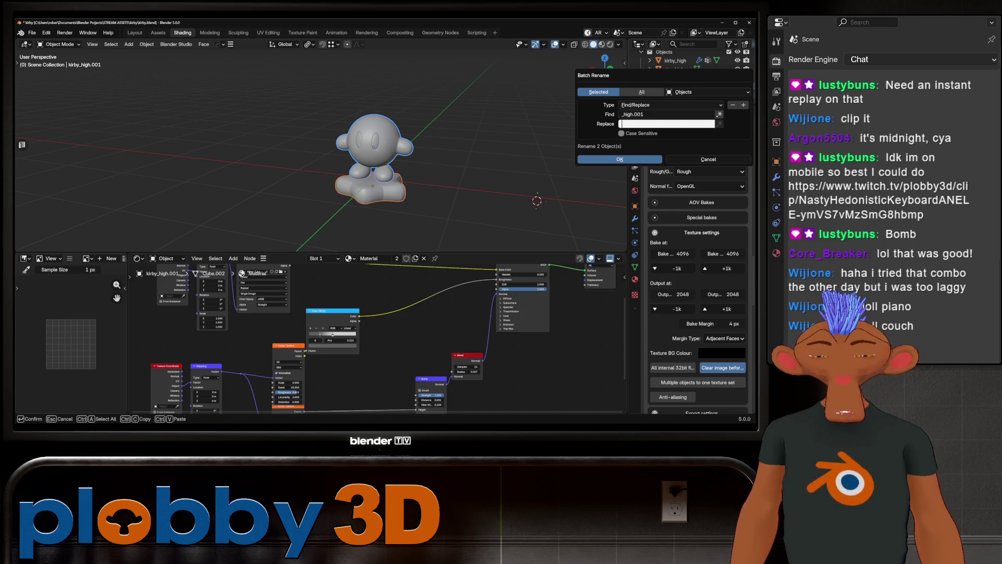
text(_low)
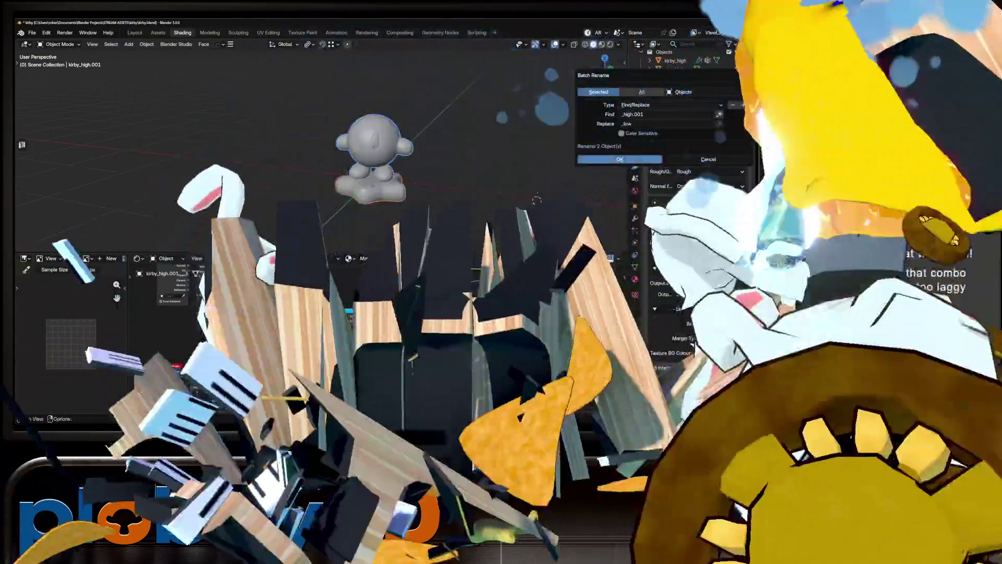
click(620, 159)
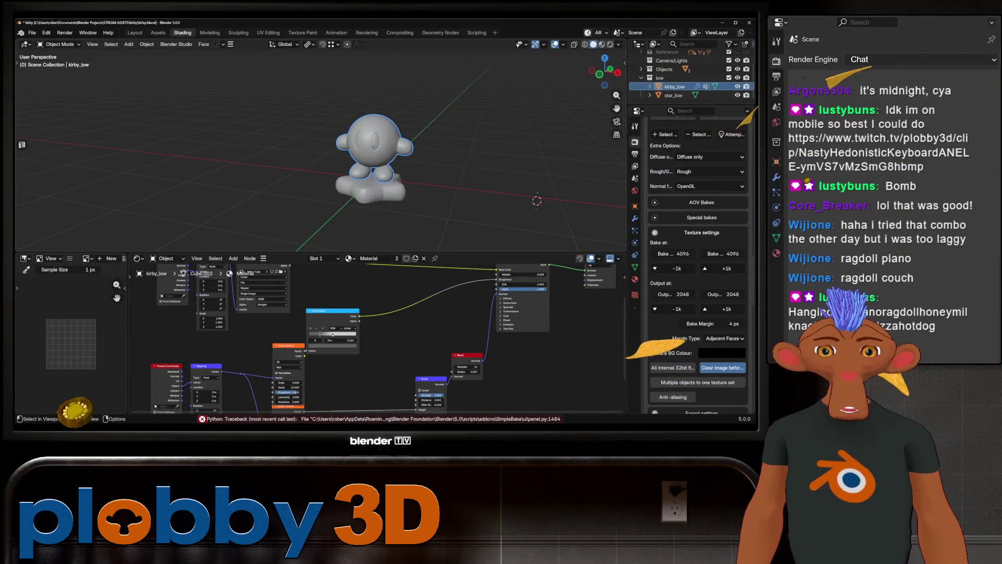
Save the file and enable Bake to target with Auto-match mode and cage extrusion 0
key(ctrl+s)
scroll(375, 157, up, 2)
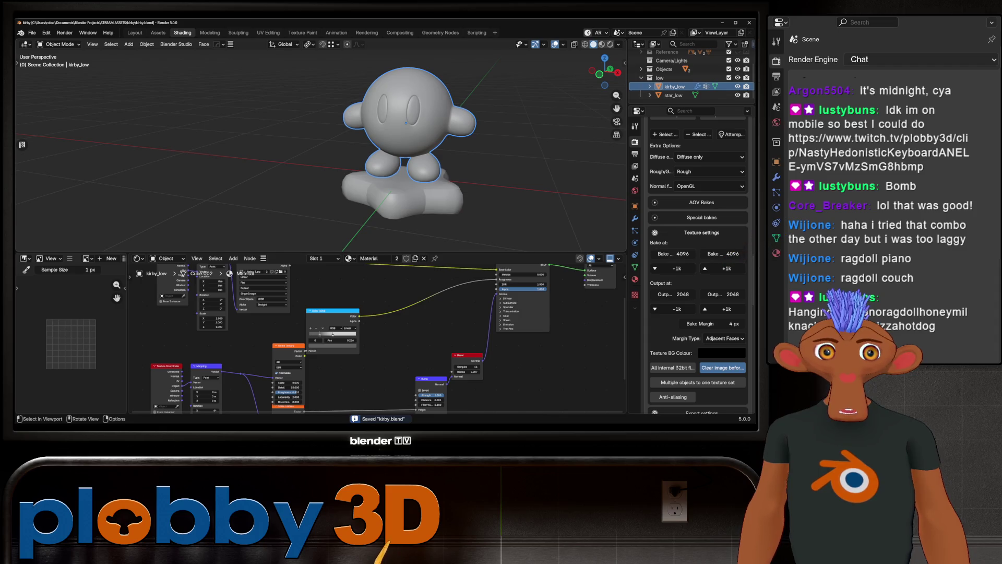
scroll(697, 275, up, 3)
scroll(697, 274, up, 3)
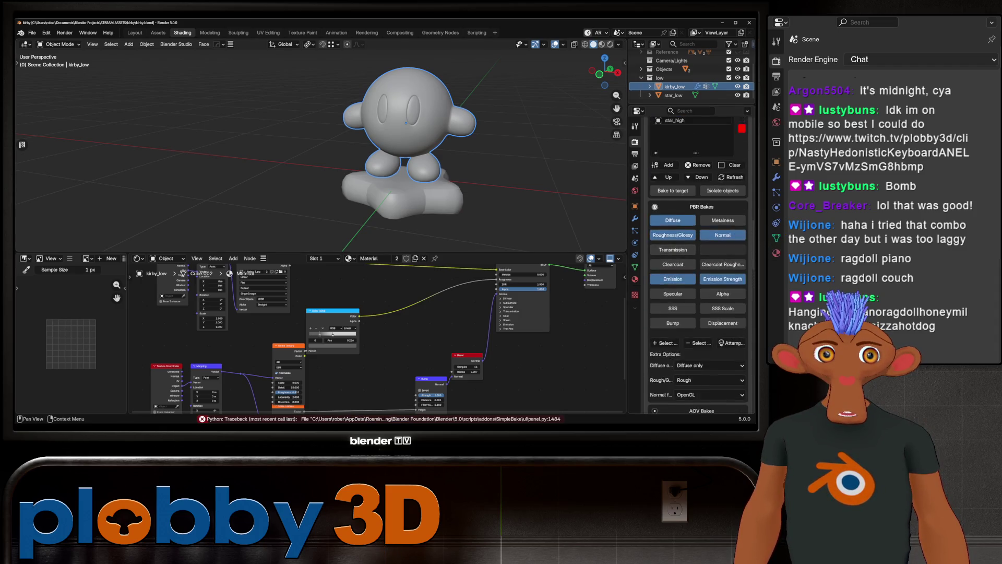
scroll(697, 274, up, 3)
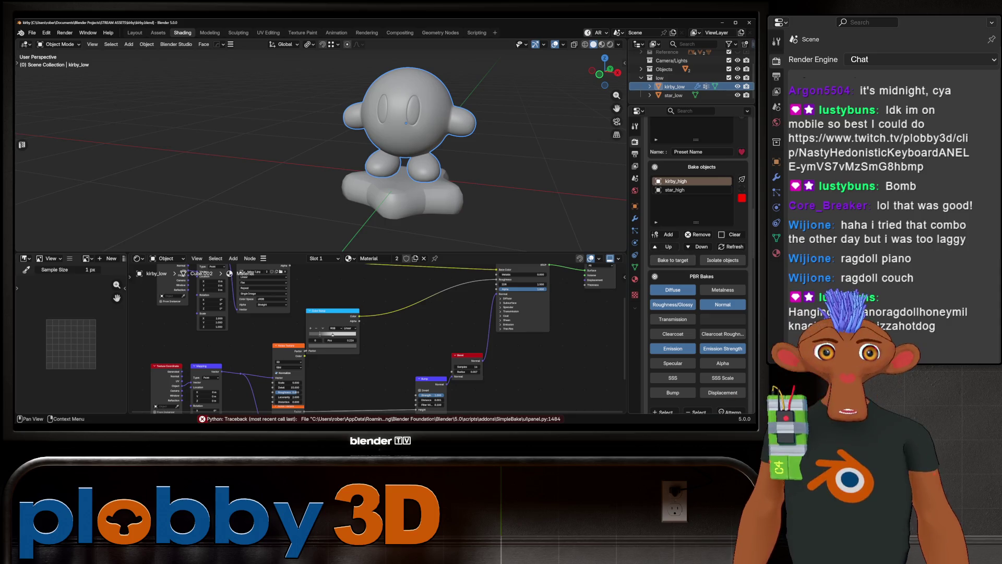
click(673, 260)
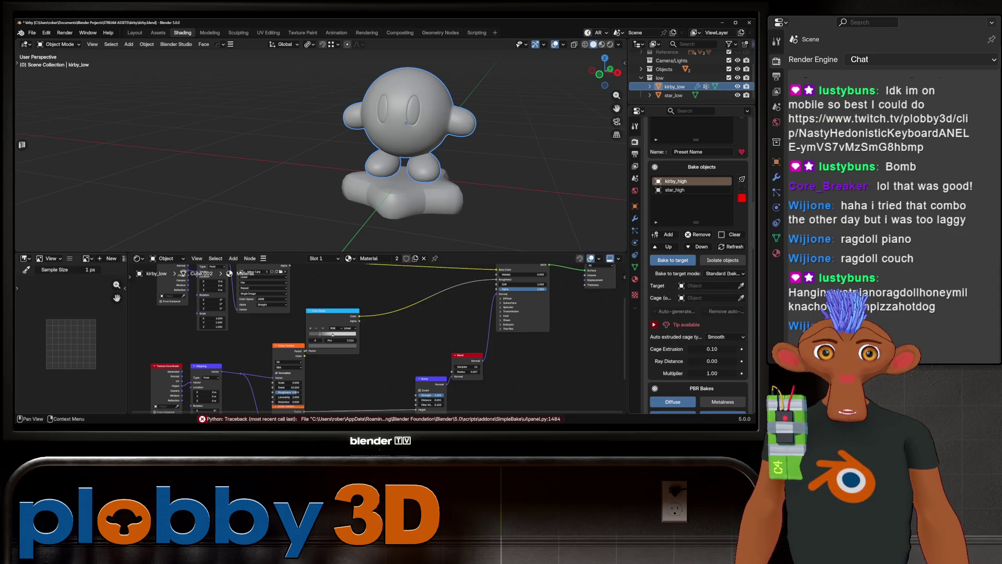
click(723, 273)
click(716, 293)
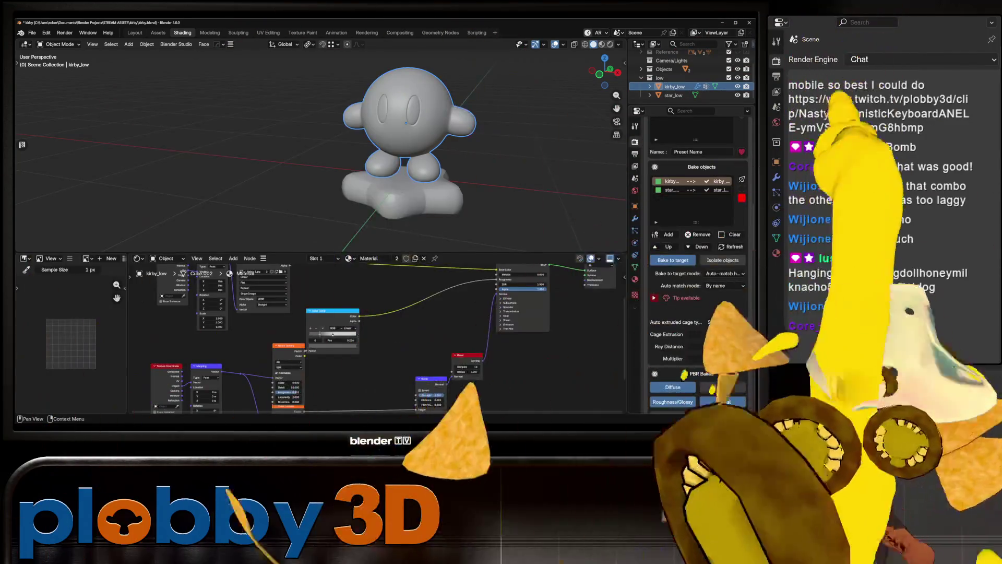
drag(712, 335, 711, 317)
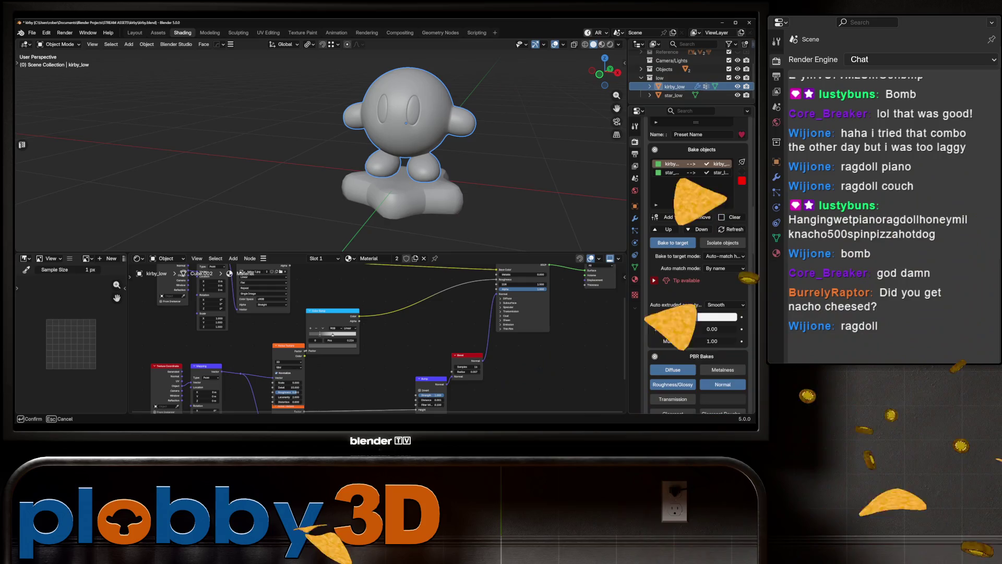
key(Return)
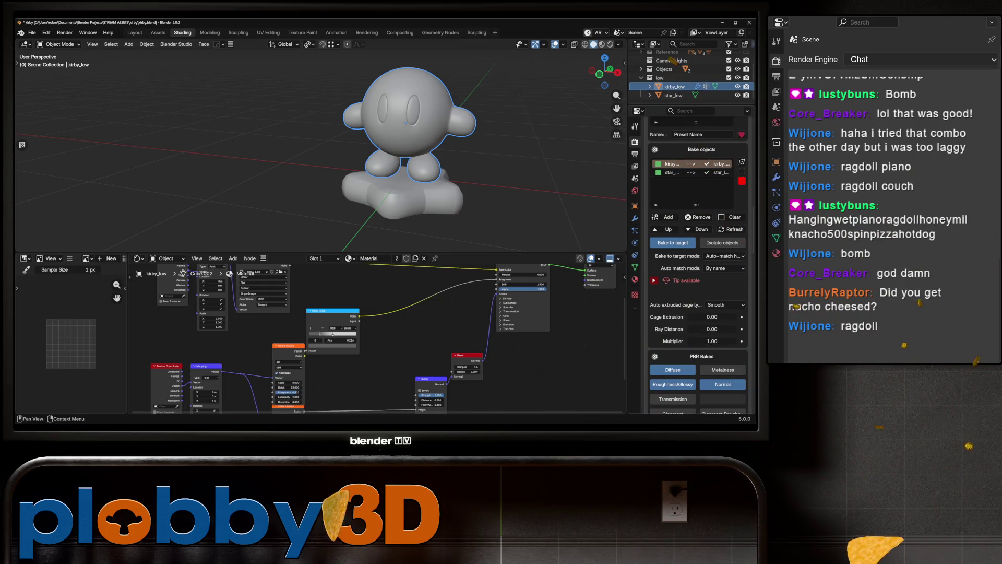
drag(303, 94, 432, 205)
Apply the scale of the low kirby and star objects
key(ctrl+a)
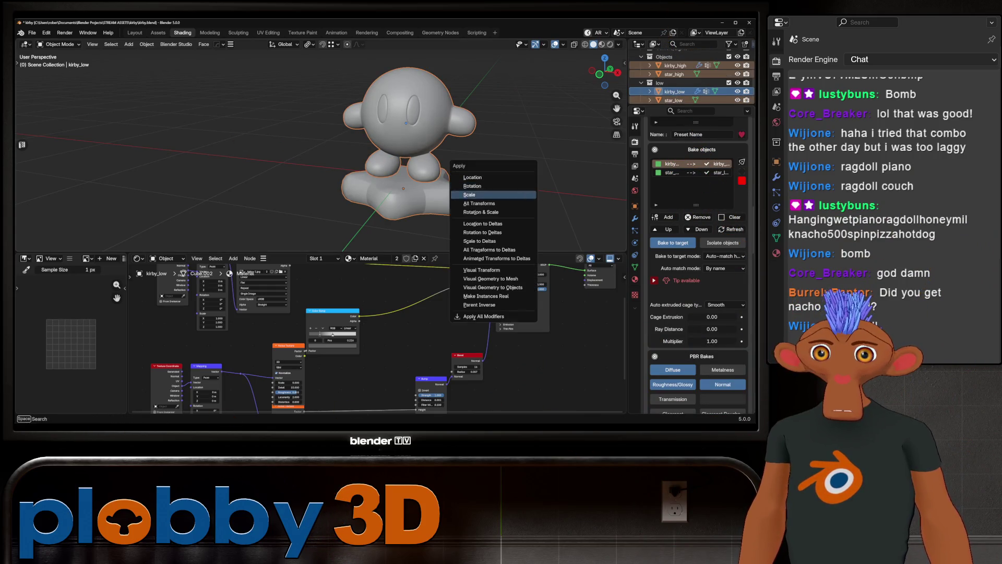
click(494, 212)
scroll(697, 275, down, 8)
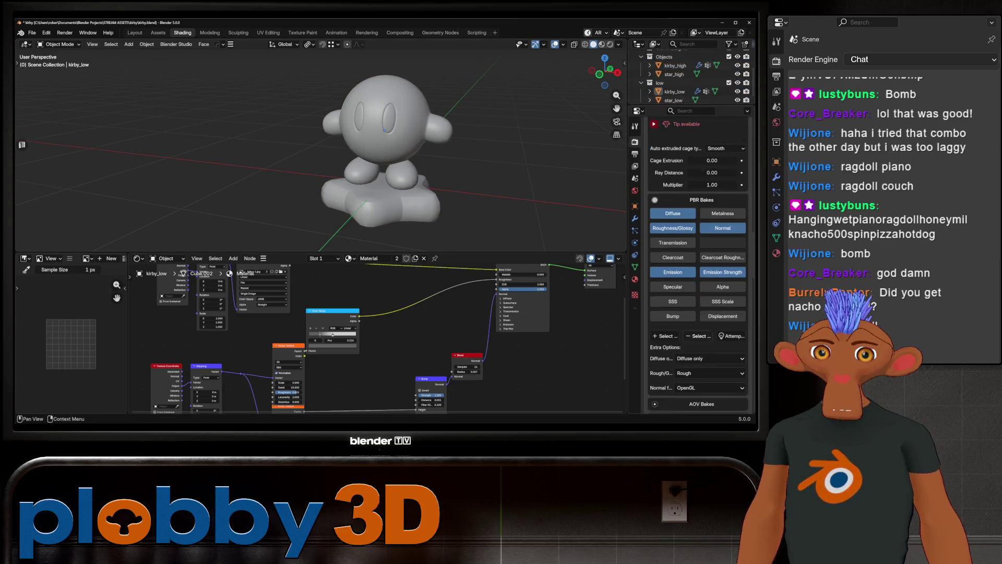
scroll(698, 274, down, 6)
scroll(697, 275, down, 6)
scroll(698, 274, down, 4)
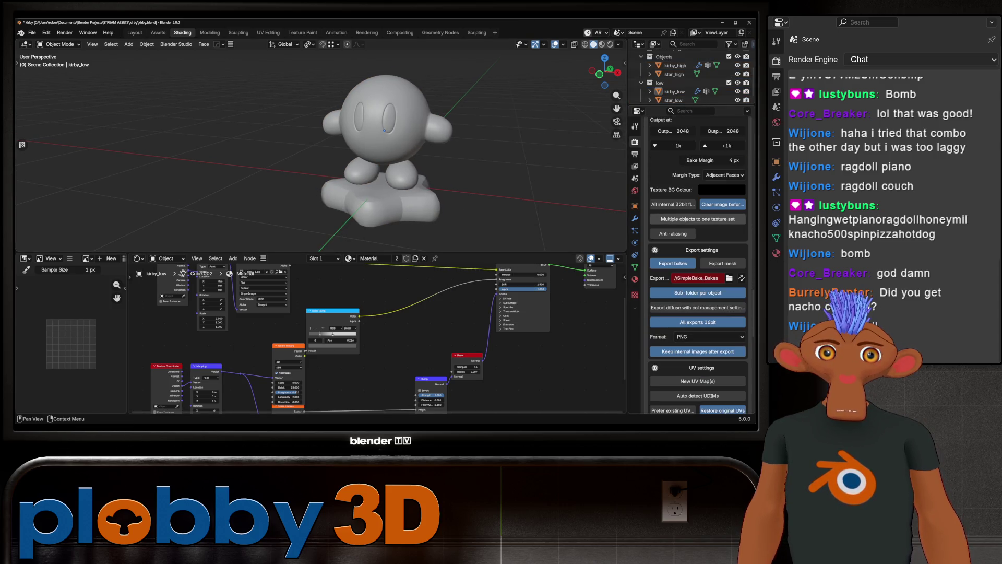
Set the export path to a new bake folder and name the batch kirby
click(728, 293)
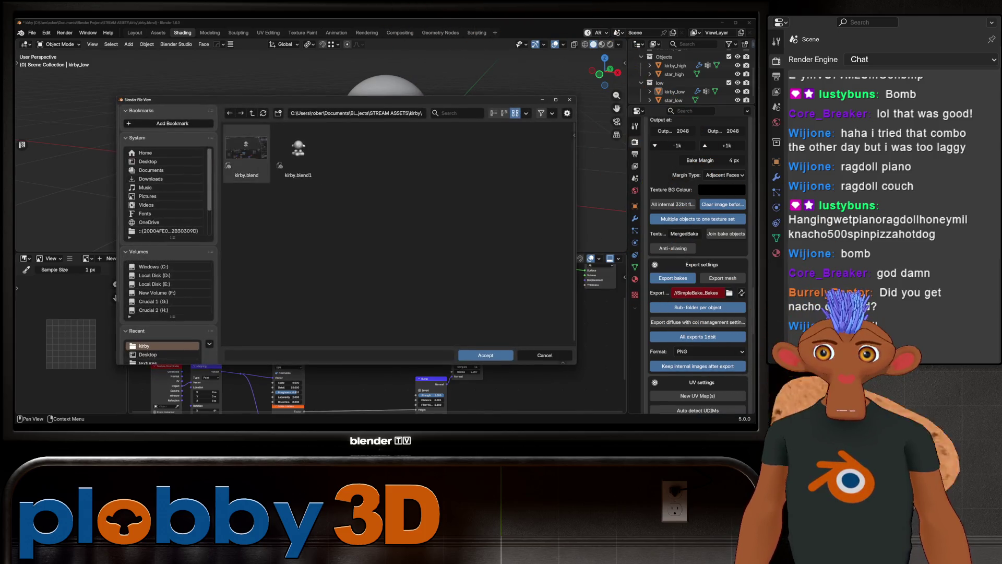
click(278, 113)
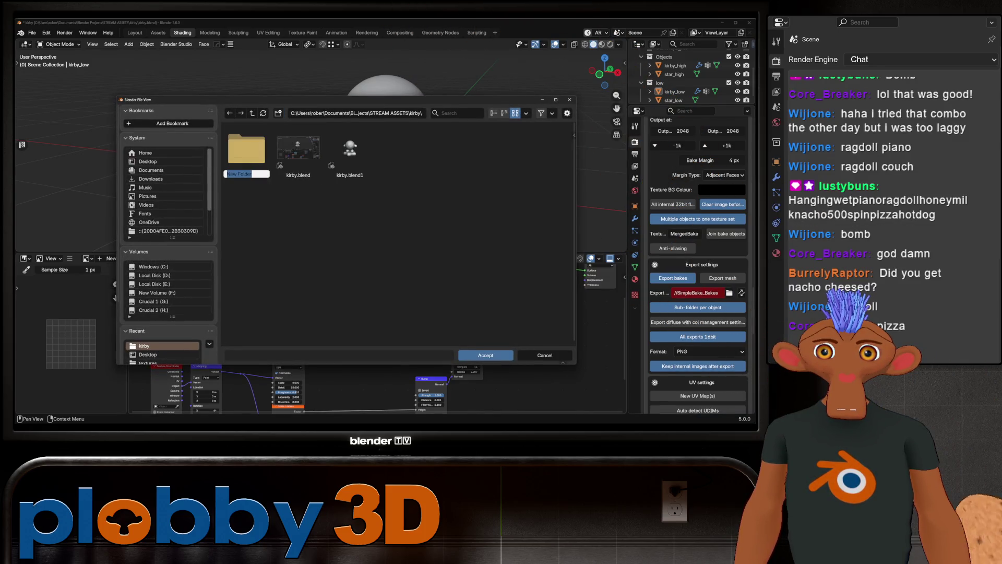
key(Return)
double_click(247, 153)
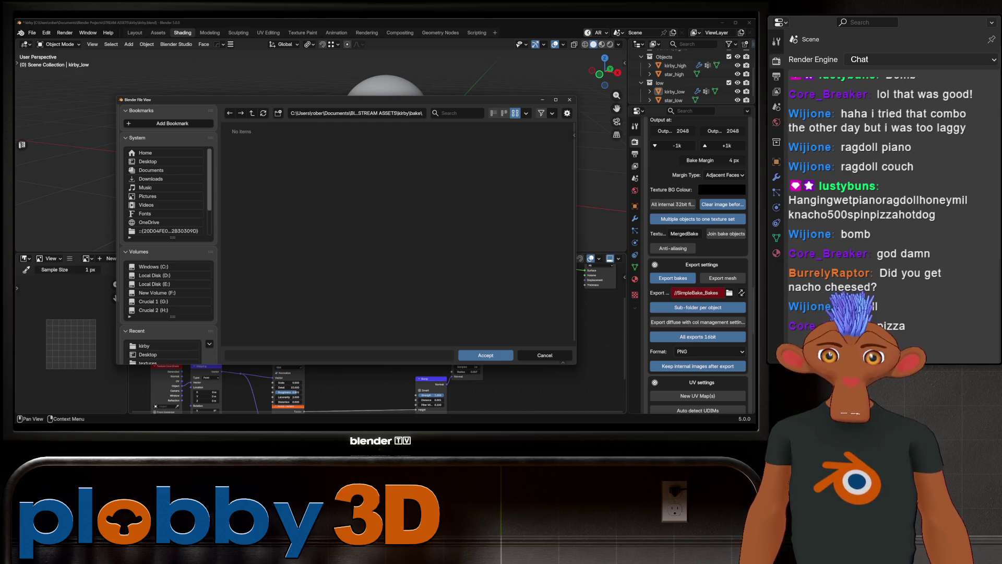
click(485, 355)
scroll(697, 275, down, 5)
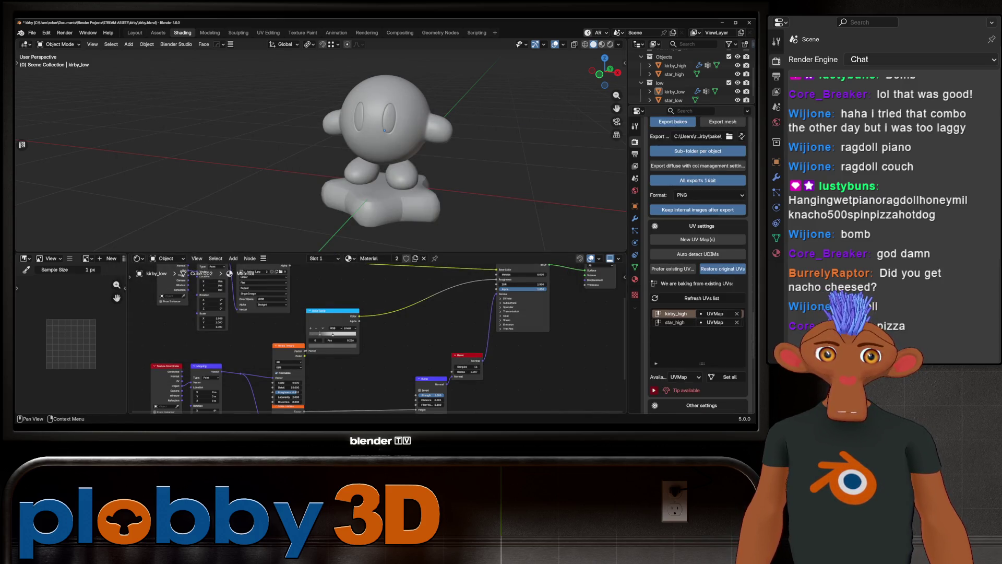
scroll(697, 274, down, 5)
double_click(710, 227)
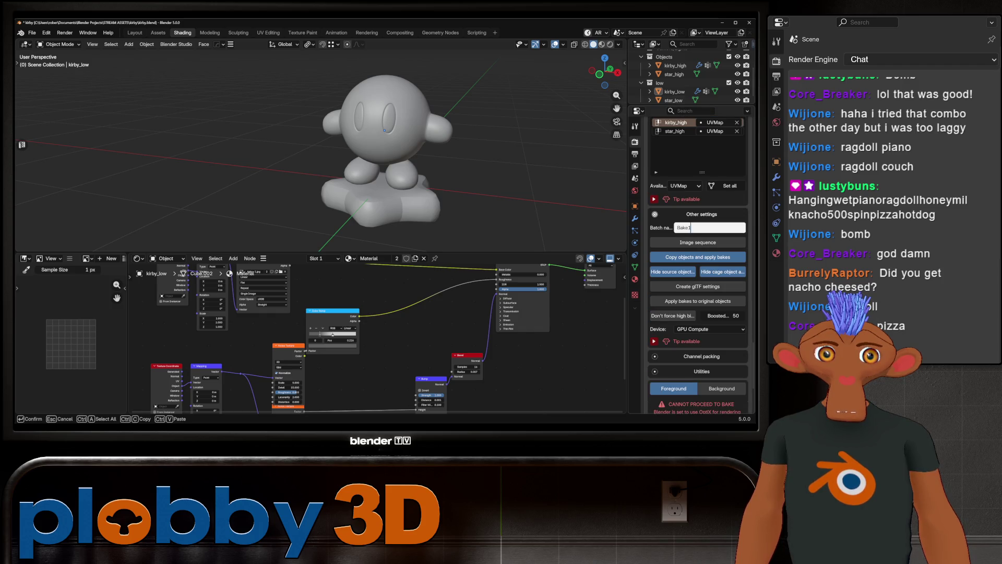
text(kirby)
key(Return)
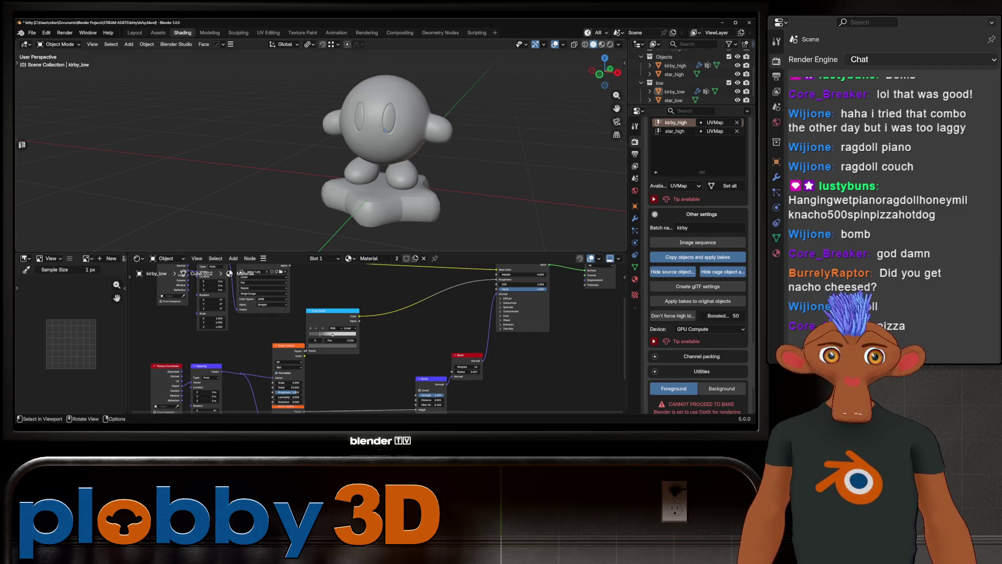
scroll(696, 274, down, 4)
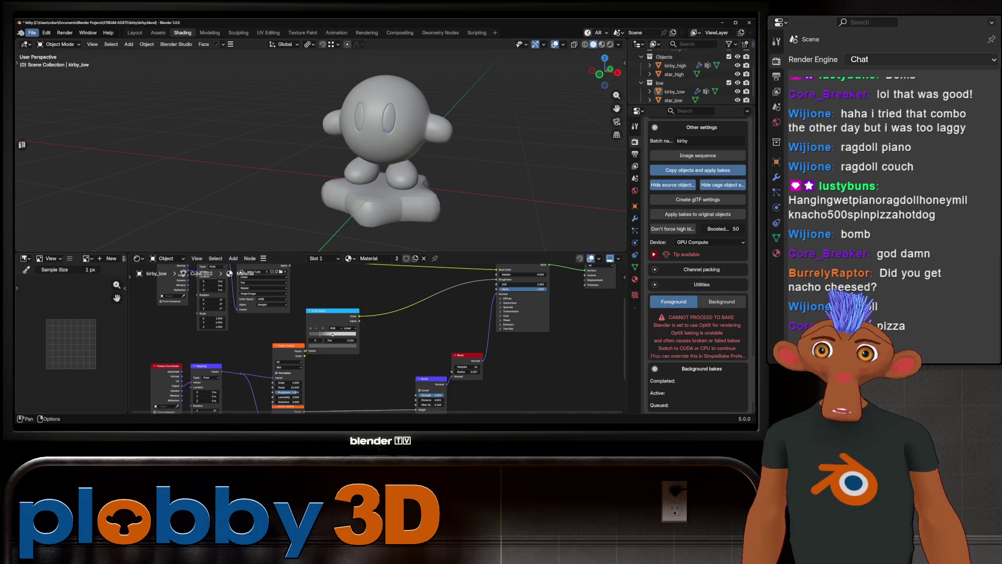
Set the Cycles render device to CUDA in System preferences and save the preferences
click(46, 32)
click(78, 154)
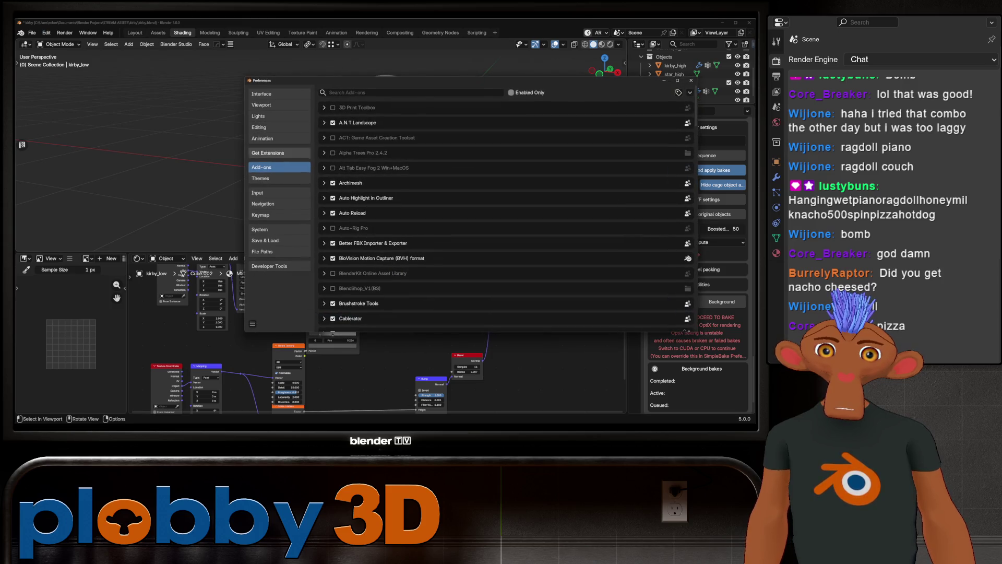
click(279, 229)
click(453, 103)
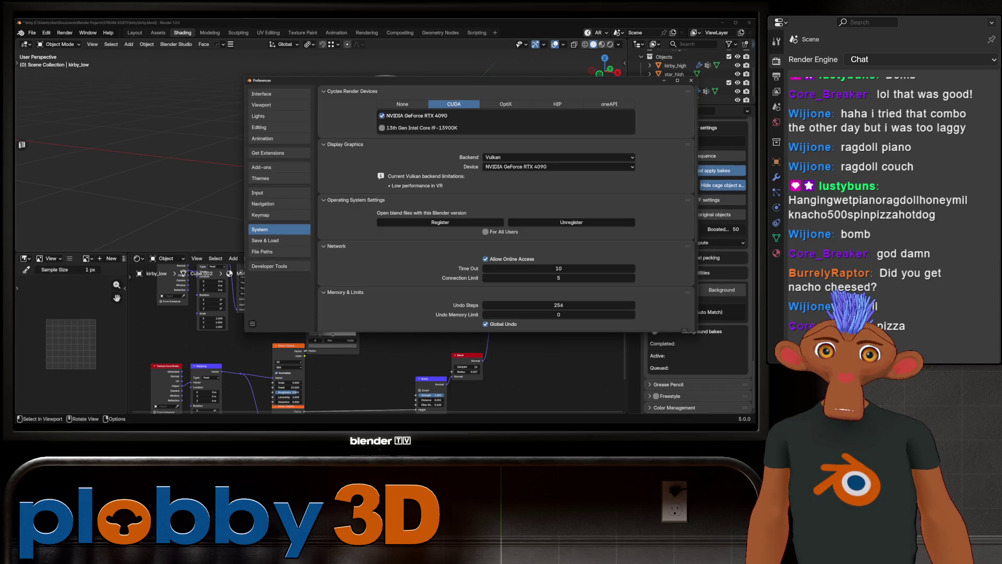
click(253, 323)
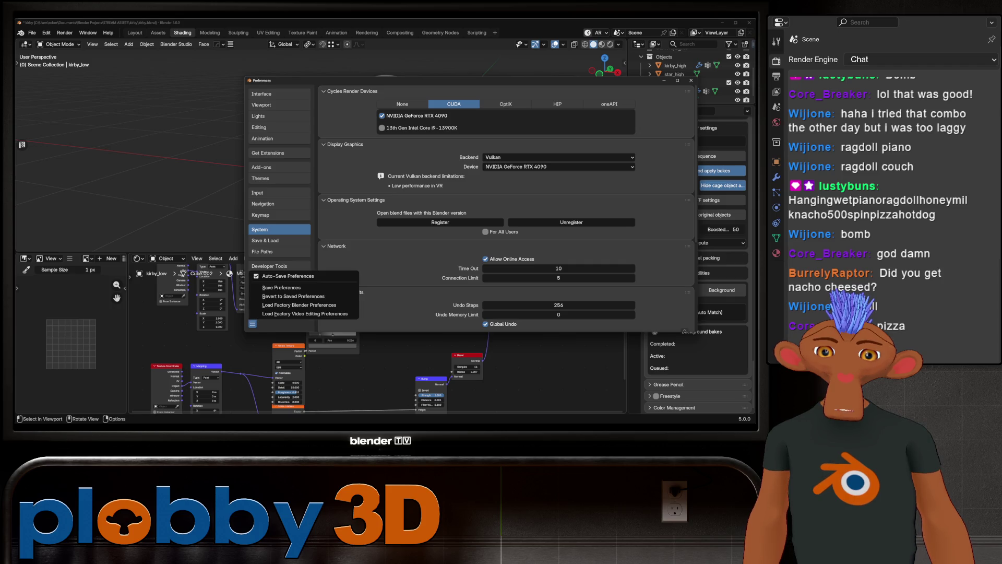
click(298, 288)
click(691, 82)
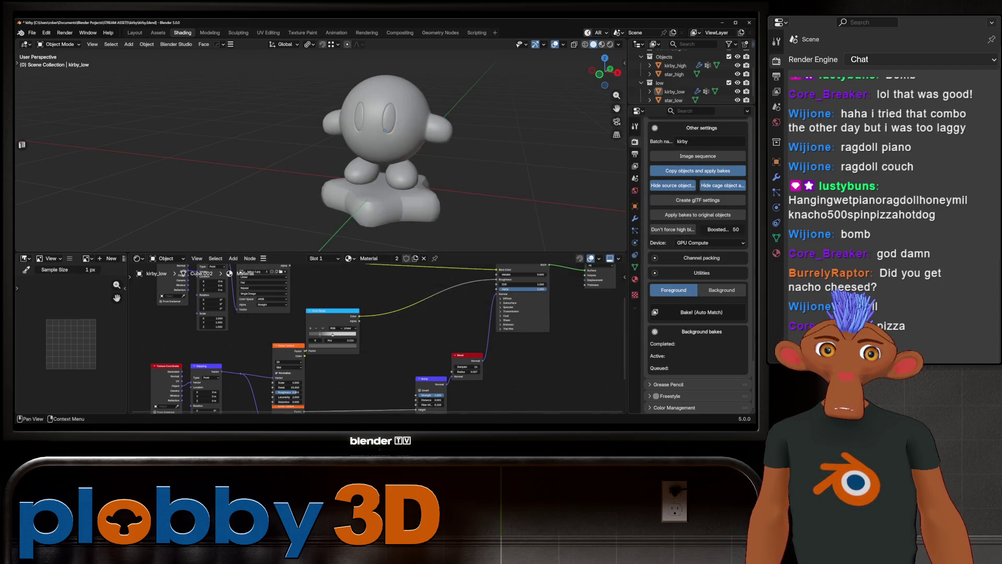
Run the Bake (Auto Match) foreground bake, then switch to GIMP showing Kirby's face texture
click(702, 312)
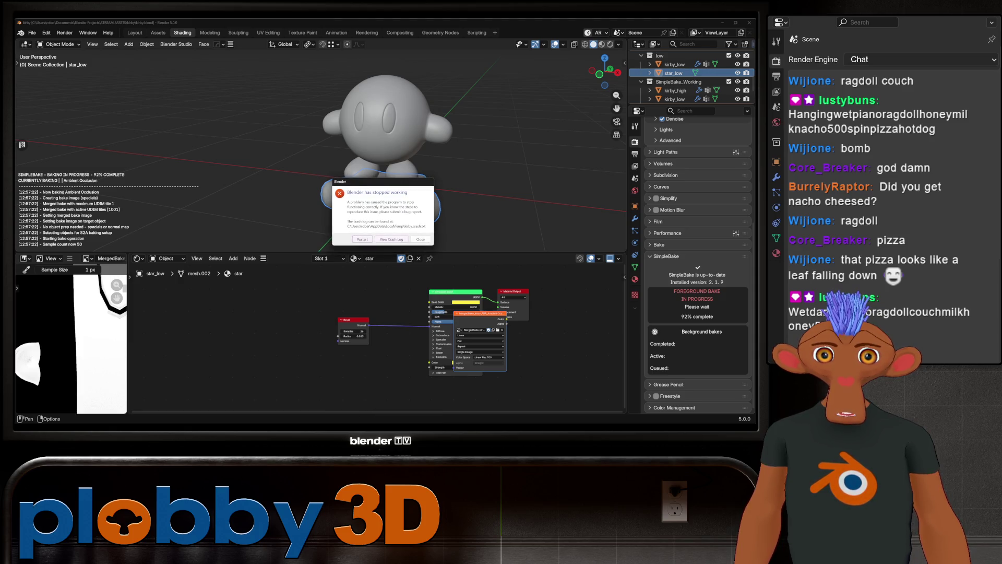
key(alt+Tab)
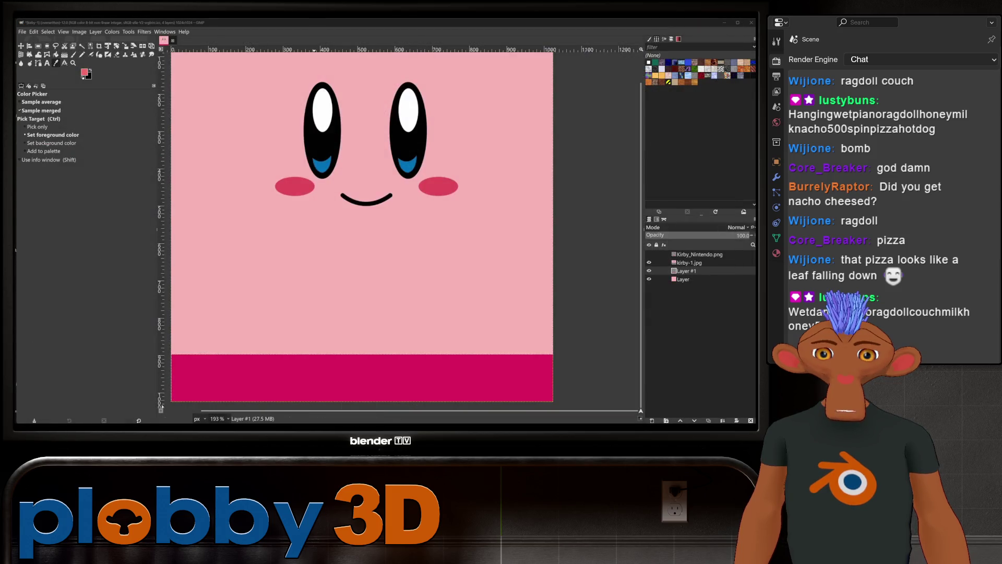